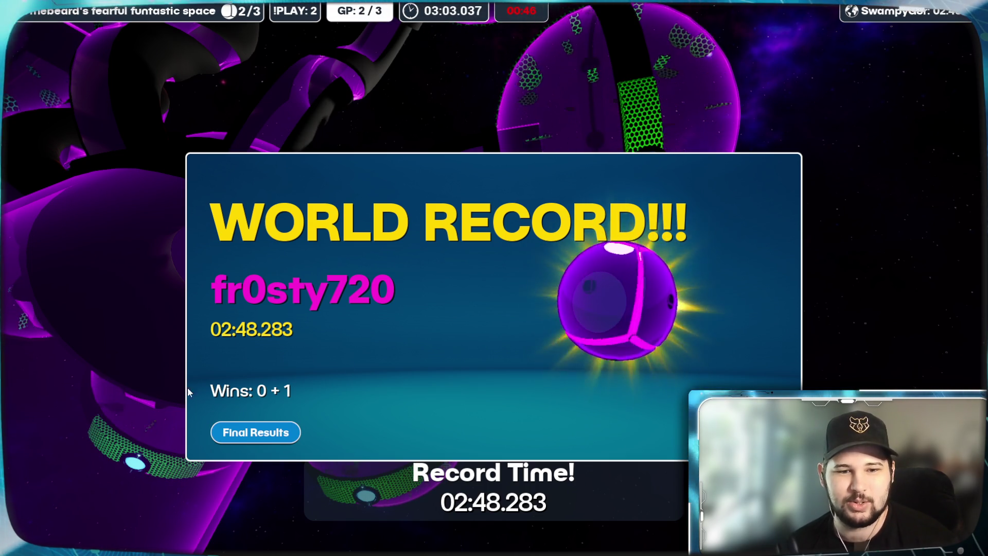
- Open the race's full results table, then start the next race's countdown
left_click(244, 434)
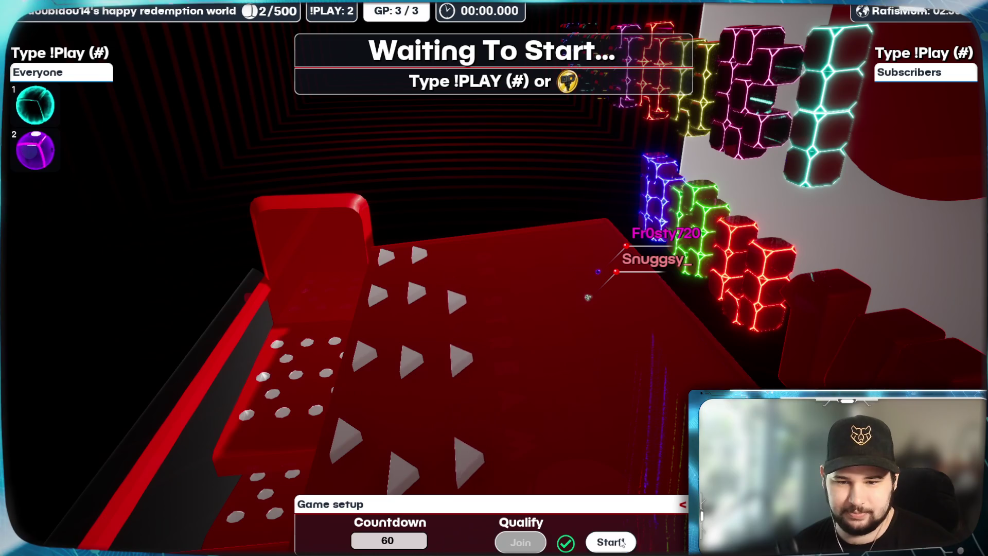
left_click(620, 542)
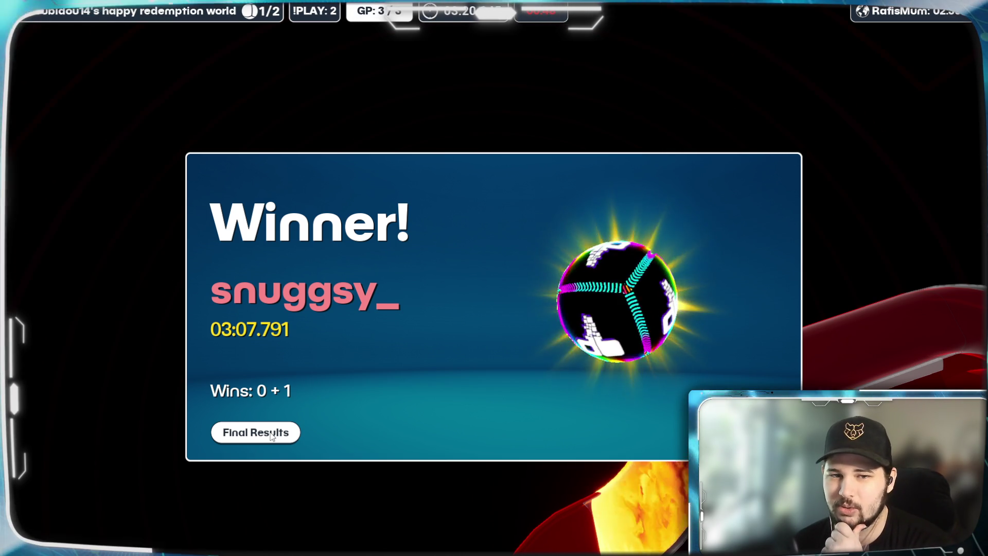
- Let the final race finish, then open its results table (1st at 03:07.791)
left_click(271, 435)
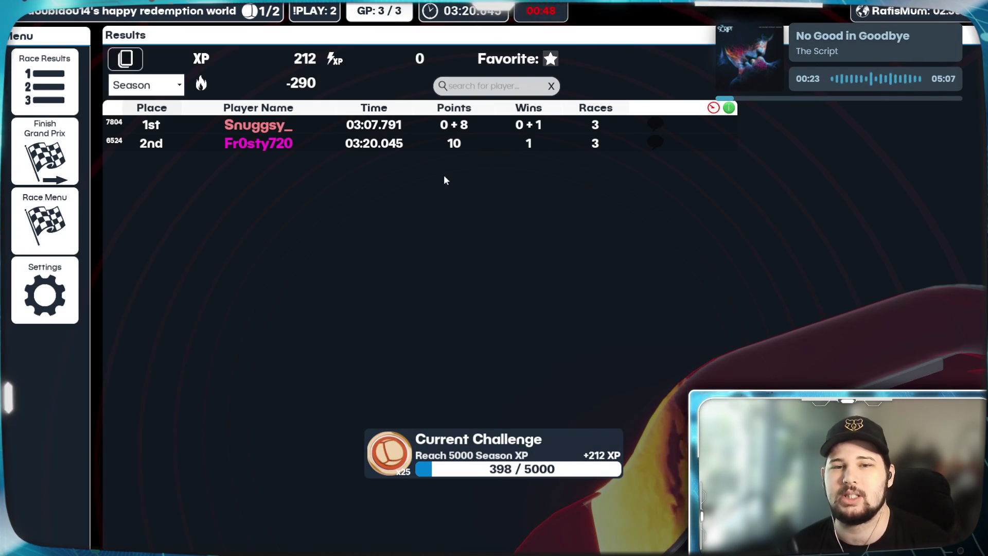
- Finish the Grand Prix, review the 10–8–6 standings, and go back to the main menu
left_click(41, 157)
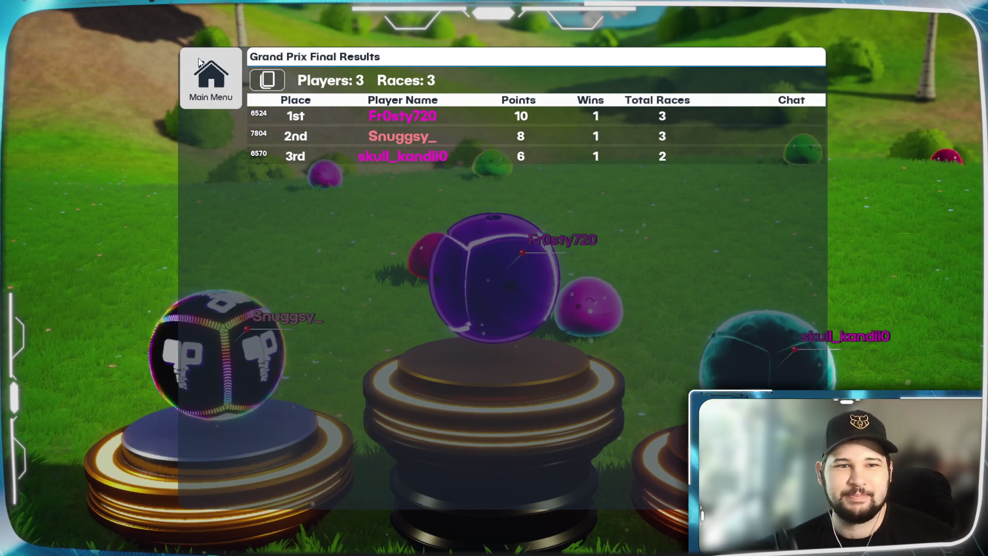
left_click(210, 96)
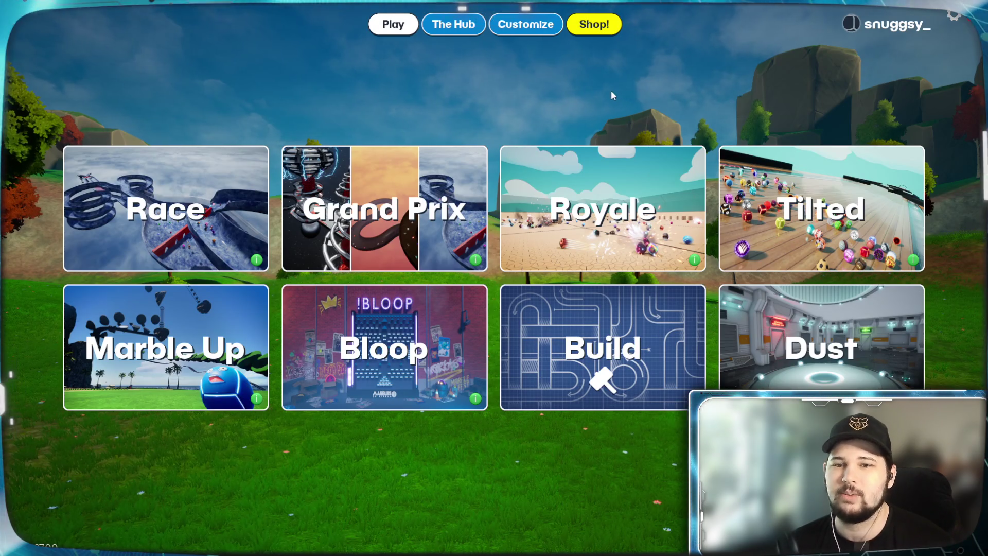
- Choose the Bumper Ballz map from the Royale list and launch the round
left_click(562, 186)
scroll(443, 357, "down", 2)
left_click(314, 486)
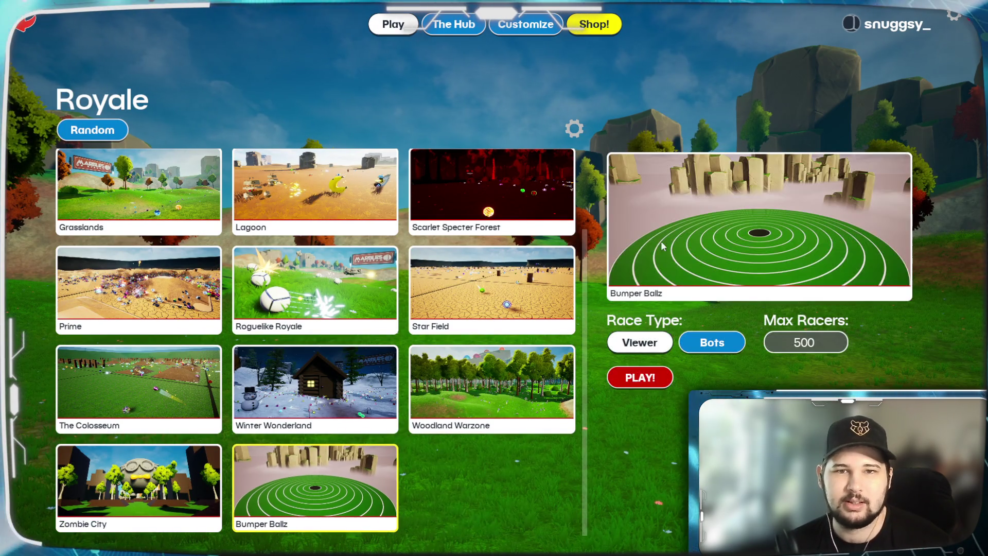
left_click(643, 383)
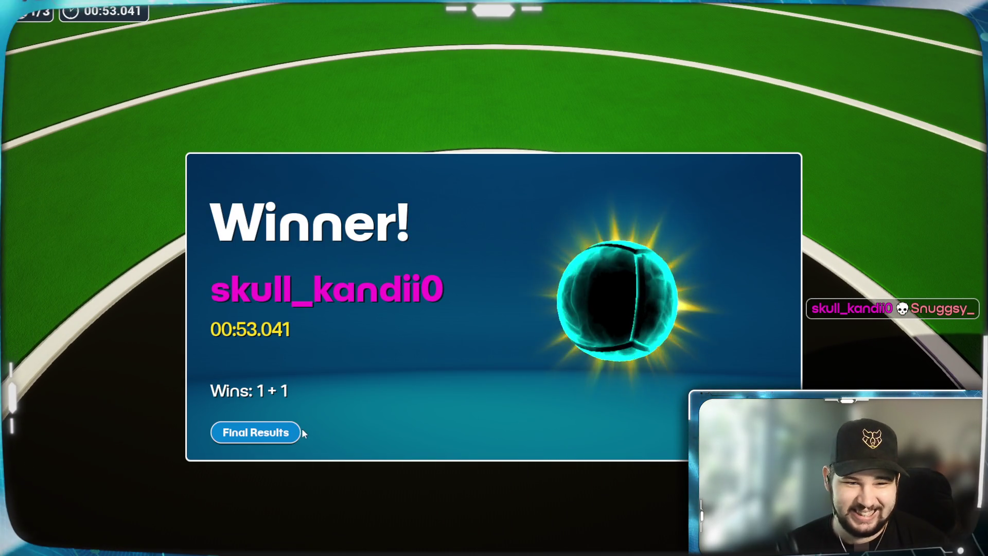
- Once the Winner panel appears, open the Bumper Ballz final results table
left_click(281, 434)
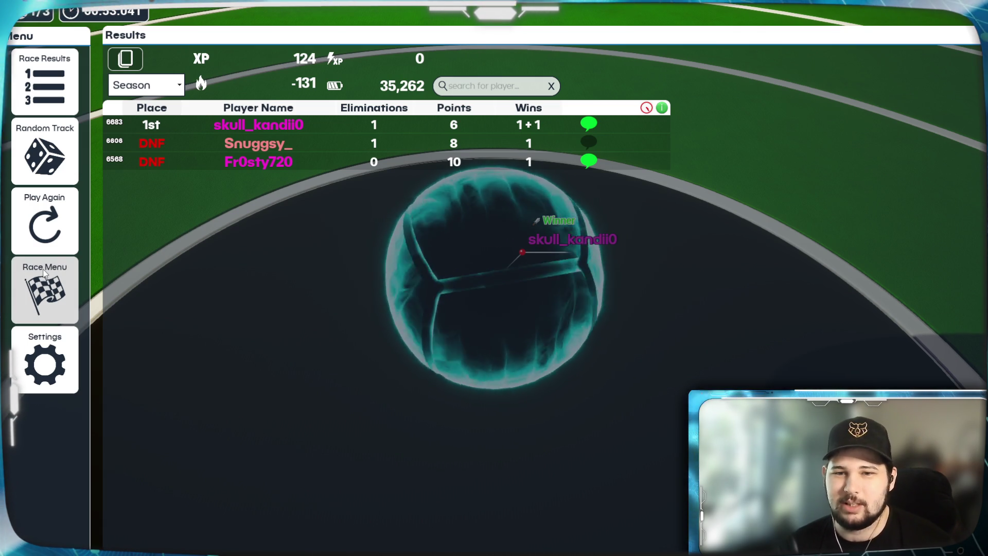
- Leave the Royale scoreboard through Race Menu to reach the map list
left_click(42, 269)
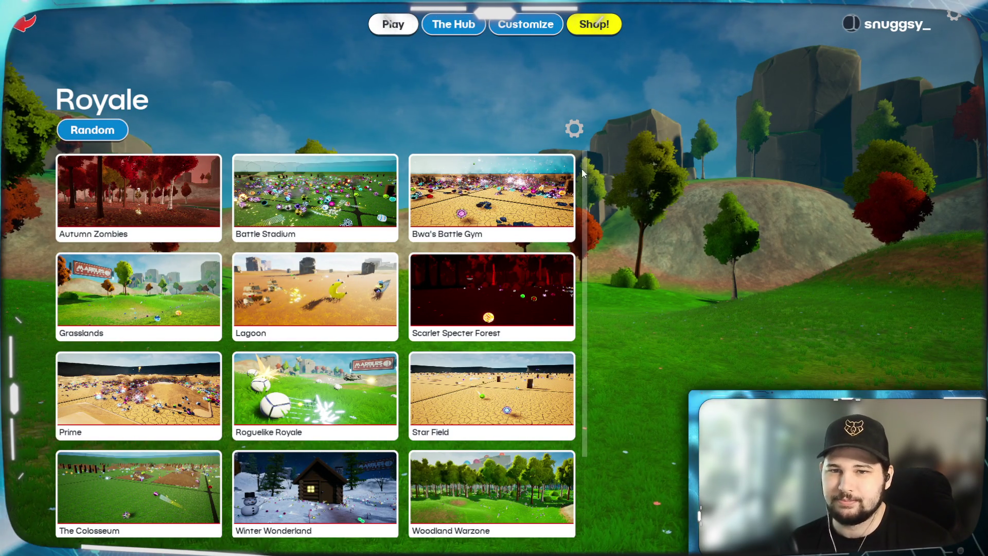
- Go back and view the My Marble skins on the Customize page
left_click(29, 24)
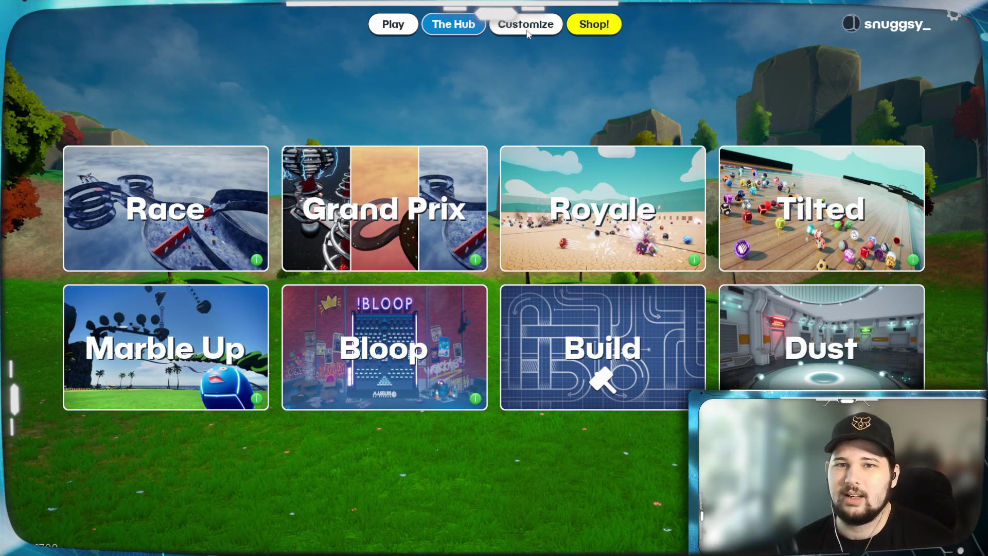
left_click(507, 25)
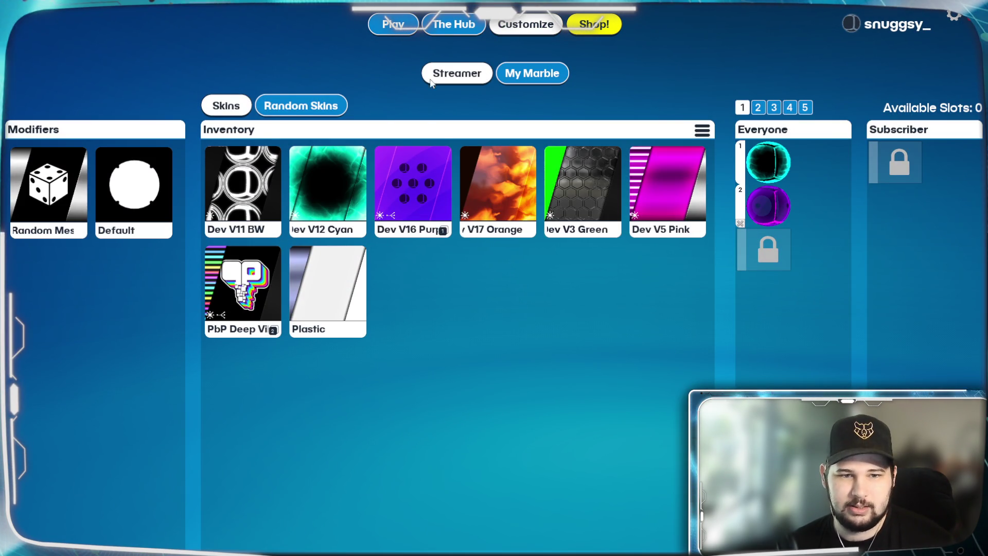
left_click(540, 81)
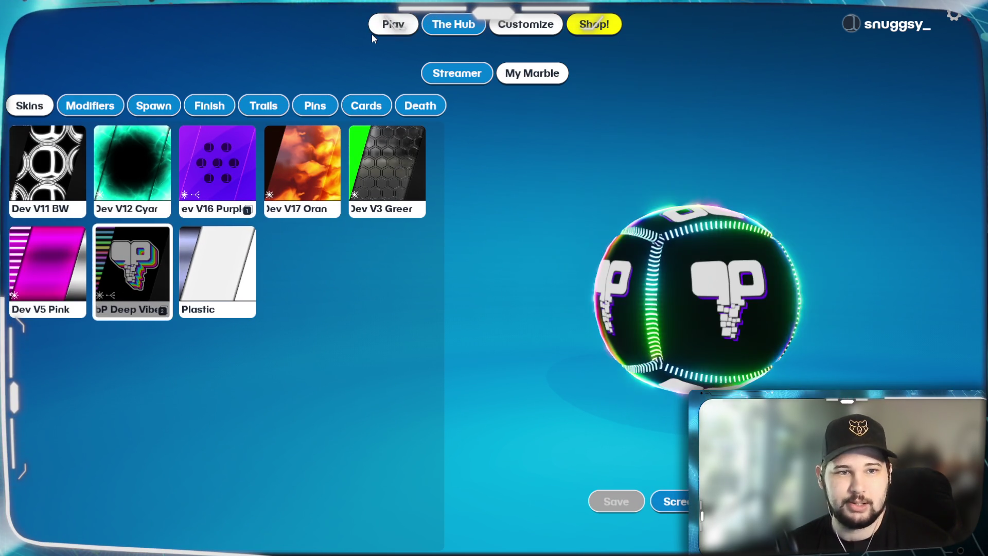
- Browse the Hub's Leaderboards and Gemron collection grid, then return to the mode menu
left_click(456, 24)
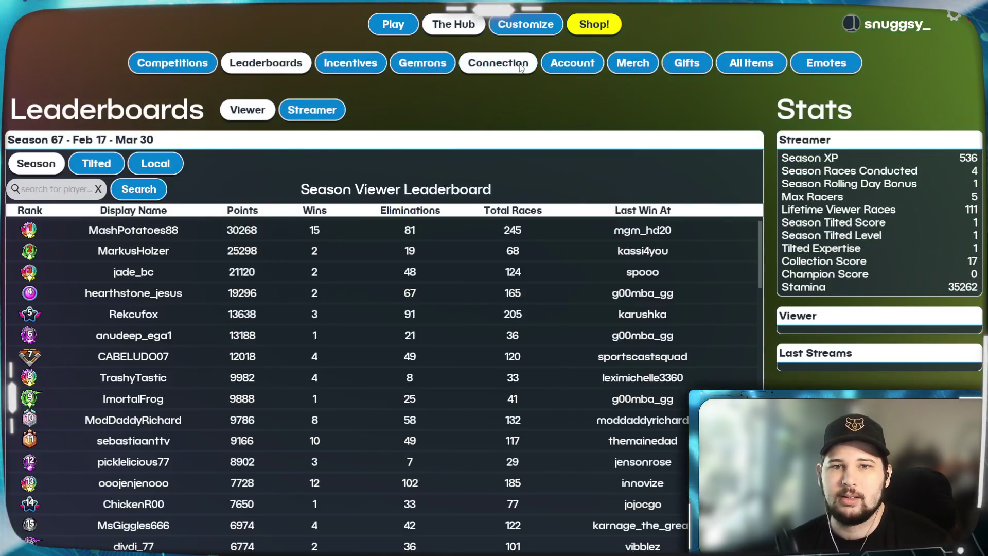
left_click(420, 63)
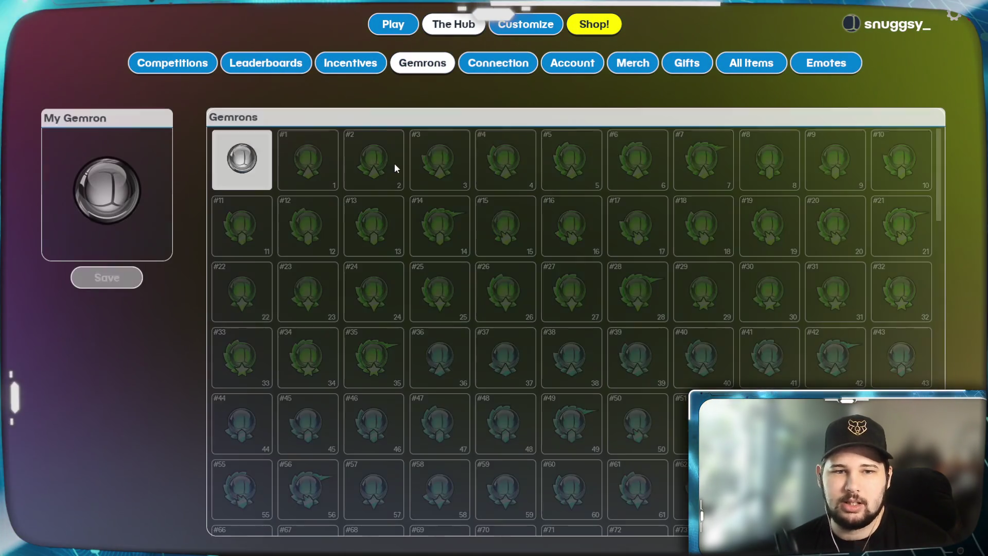
scroll(370, 267, "down", 1)
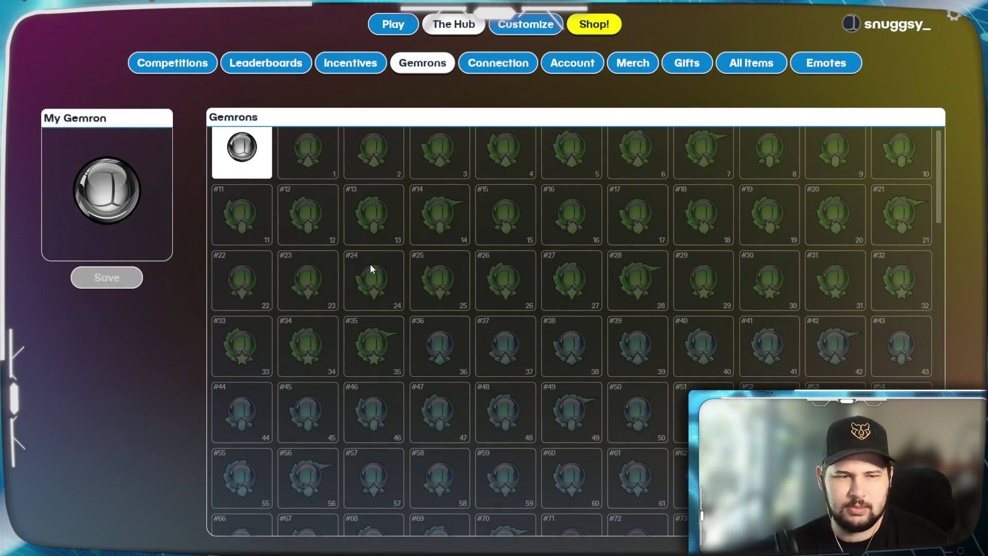
scroll(492, 291, "down", 20)
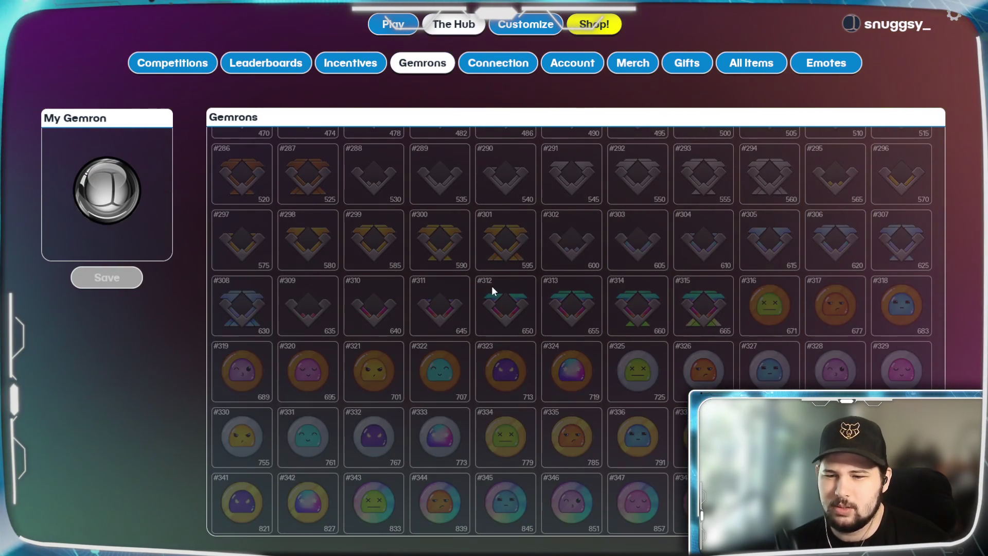
scroll(492, 290, "up", 20)
scroll(492, 291, "up", 5)
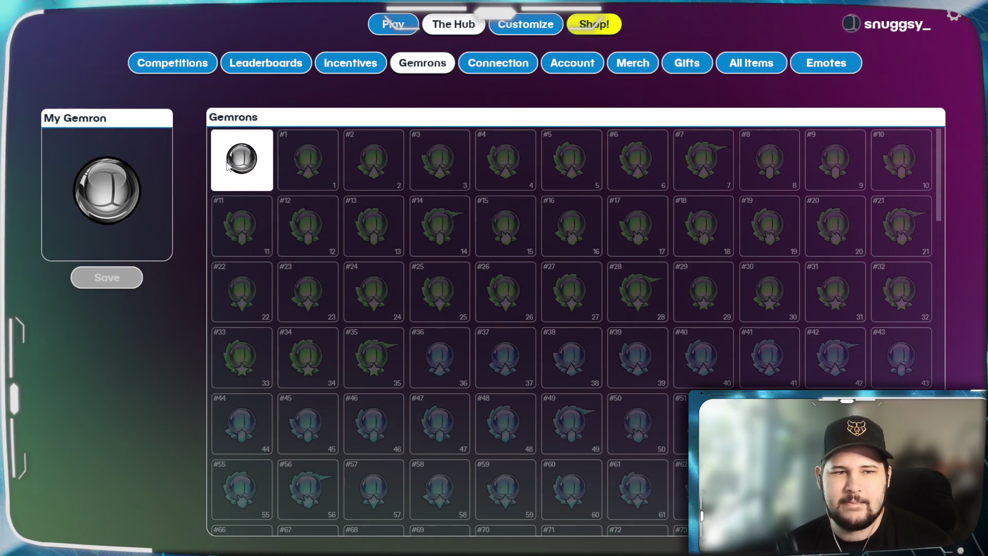
left_click(400, 26)
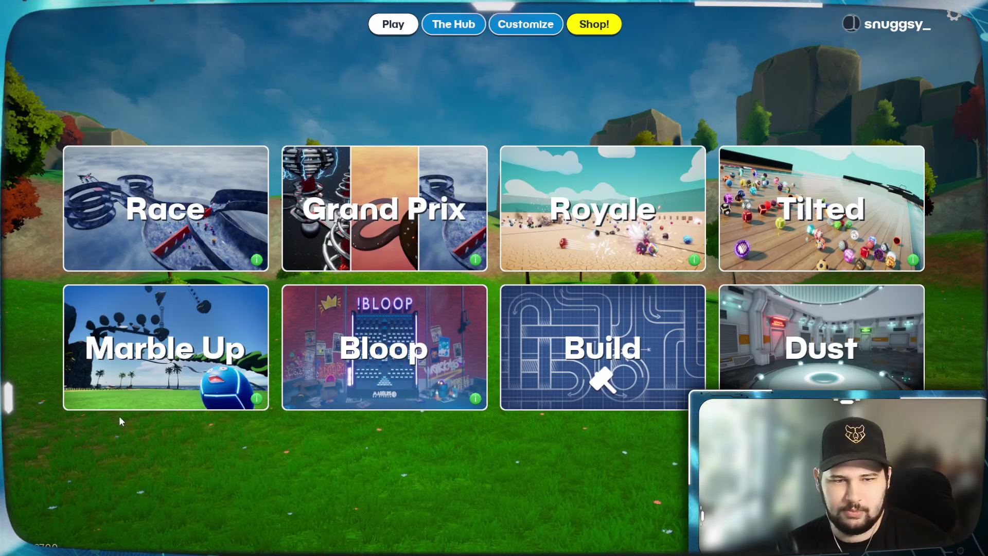
left_click(796, 215)
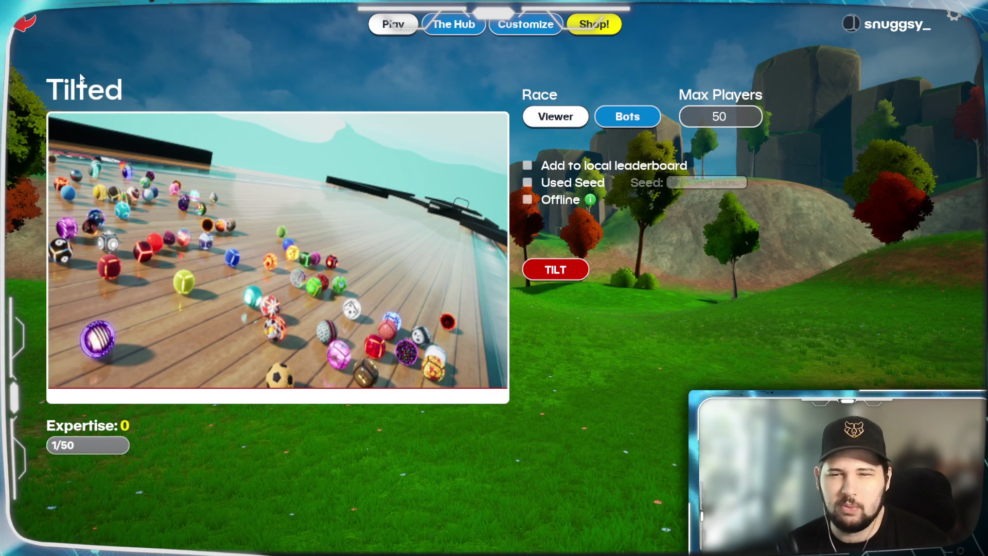
left_click(26, 24)
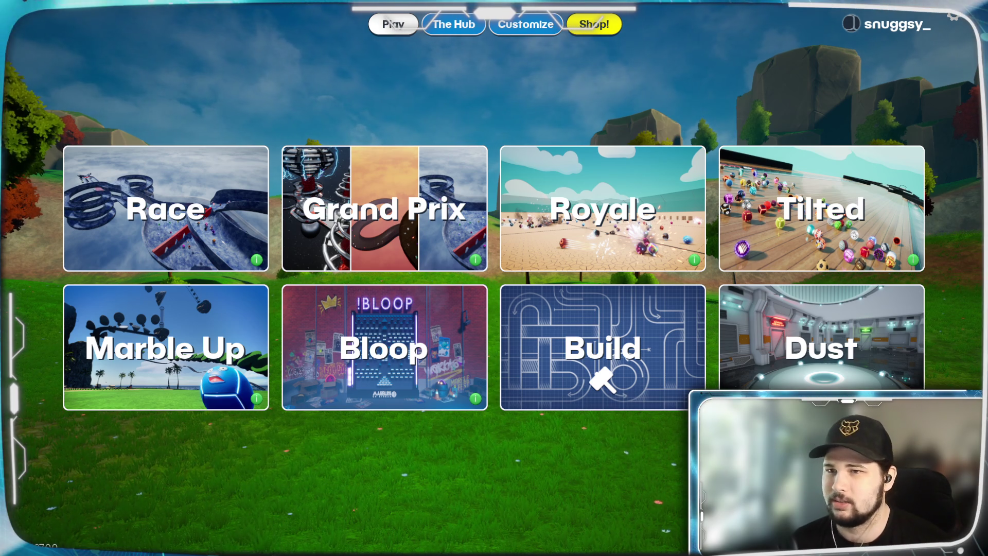
key("Escape")
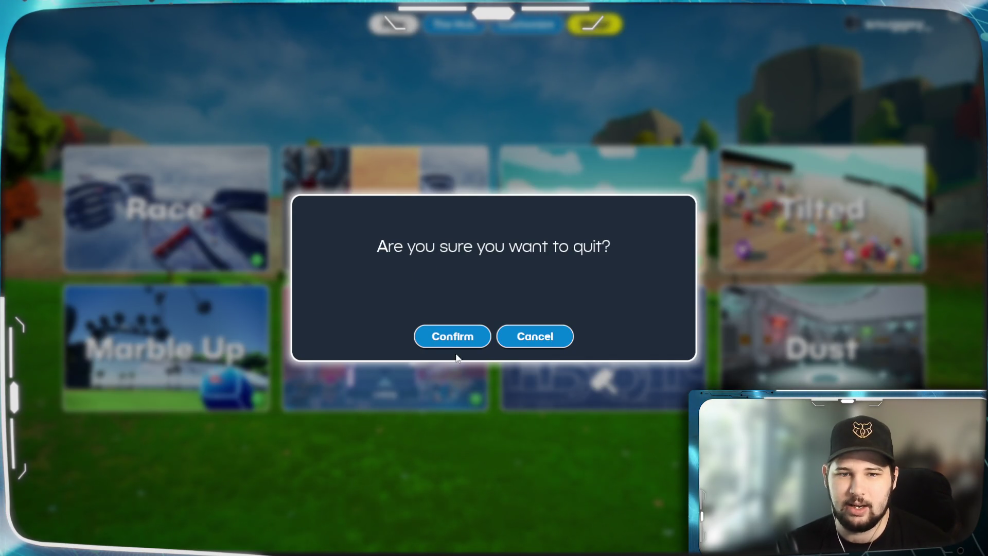
- Confirm quitting the game to return to the Unreal Editor
left_click(452, 336)
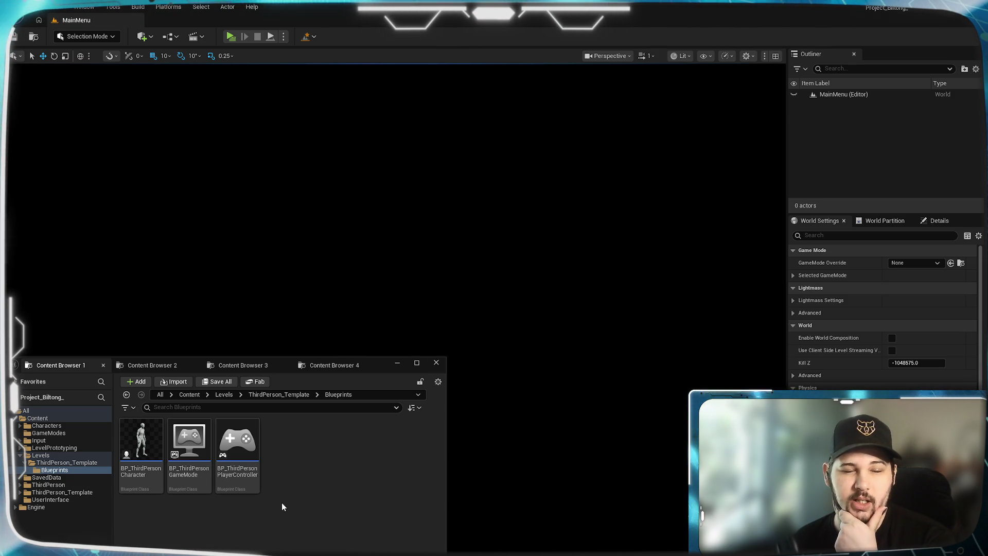
- Open the OptionsMenu widget blueprint from the UserInterface folder
left_click(152, 367)
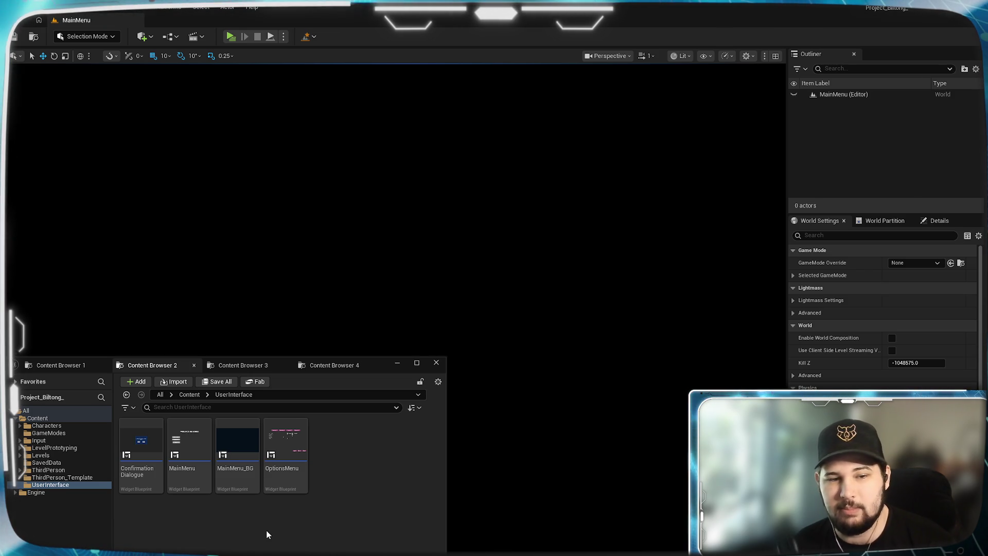
double_click(282, 487)
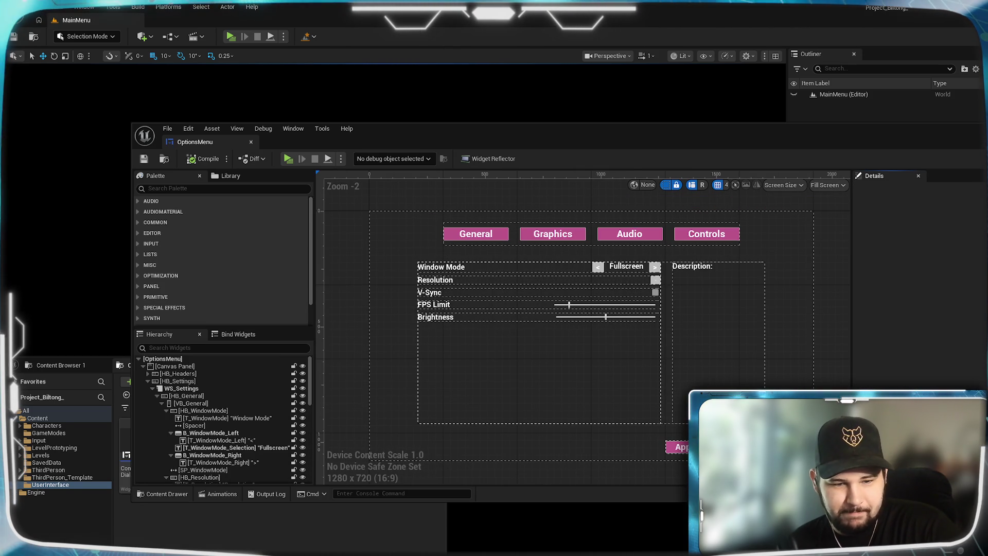
- Snap the OptionsMenu editor to the top, widen it, and select the VB_General container
mouse_move(719, 132)
left_mouse_down()
mouse_move(690, 64)
mouse_move(754, 29)
left_mouse_up()
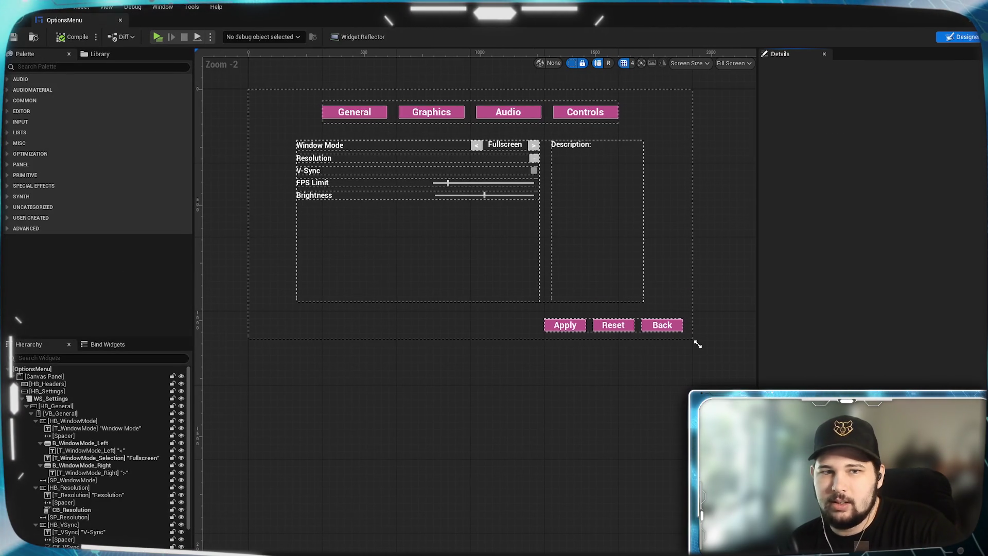
left_click_drag(974, 222, 987, 222)
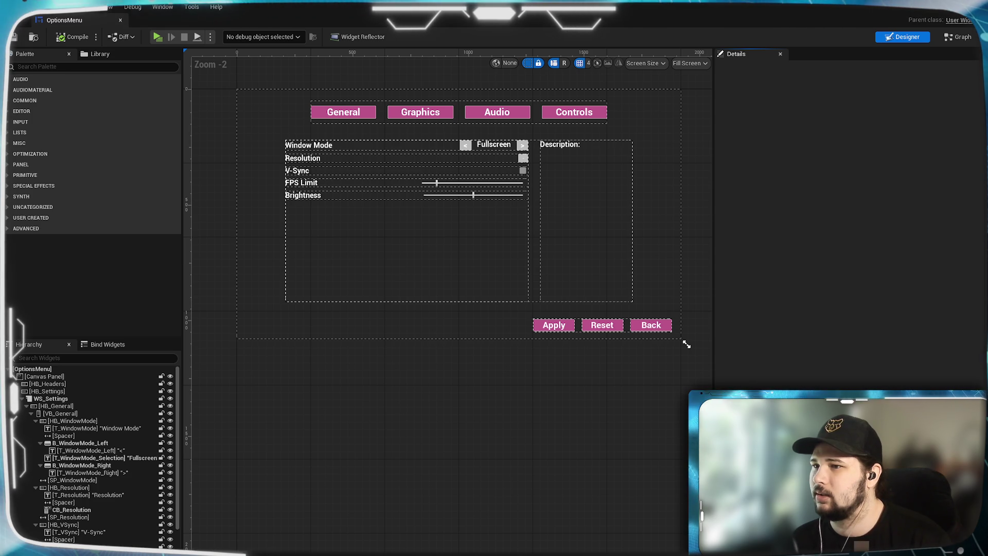
left_click(452, 246)
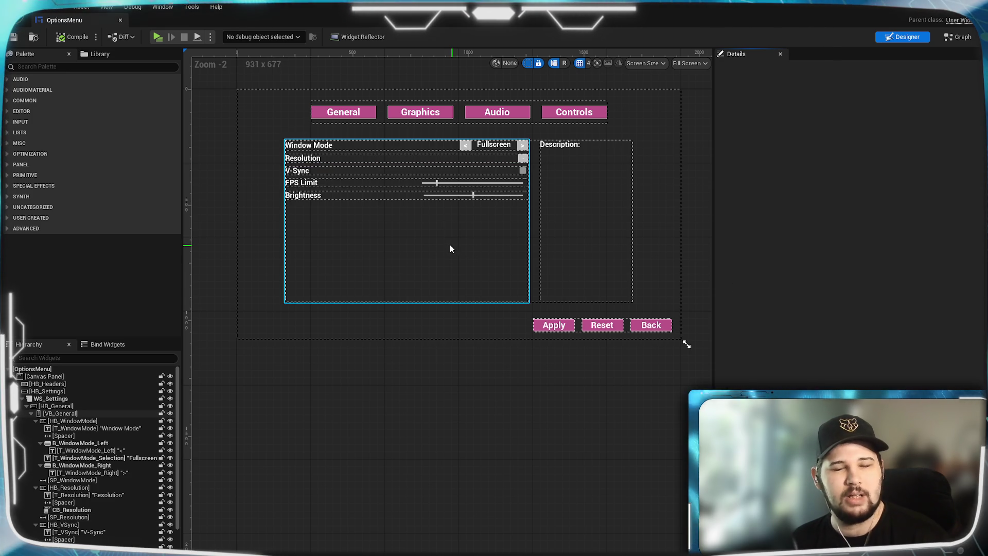
left_click_drag(426, 327, 424, 377)
scroll(453, 360, "up", 5)
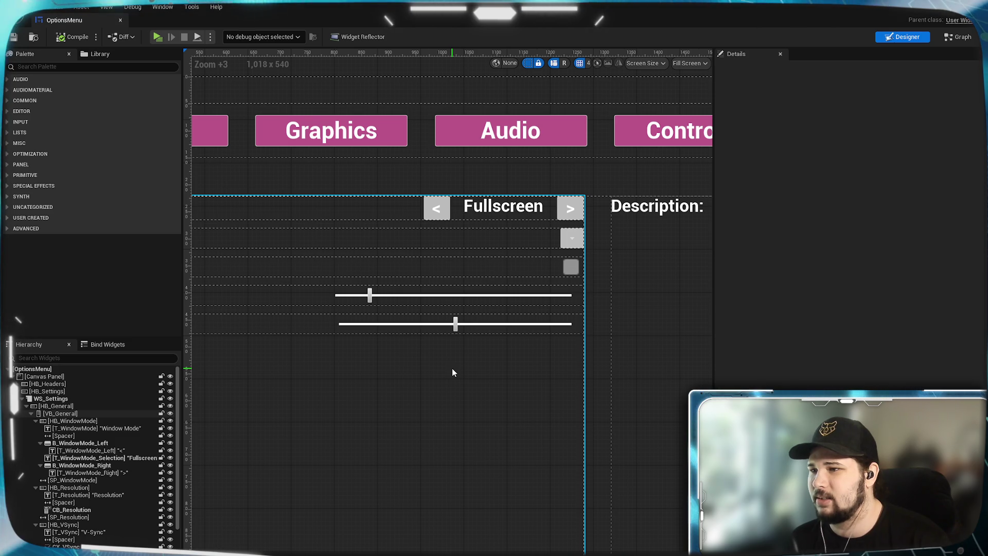
- Set Vertical Alignment to Center for the ET_FPSLimit value field and S_FPSLimit slider
left_click(575, 292)
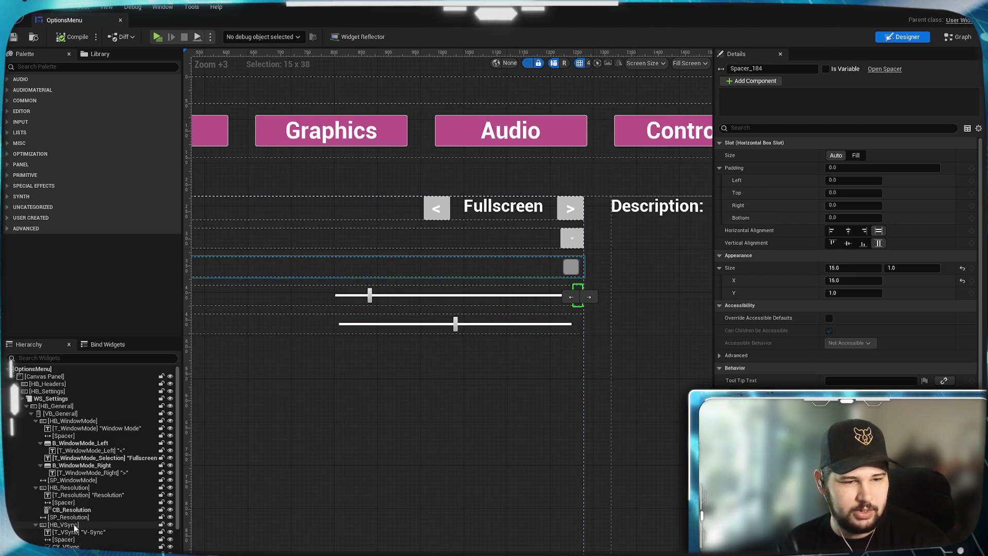
scroll(73, 523, "down", 5)
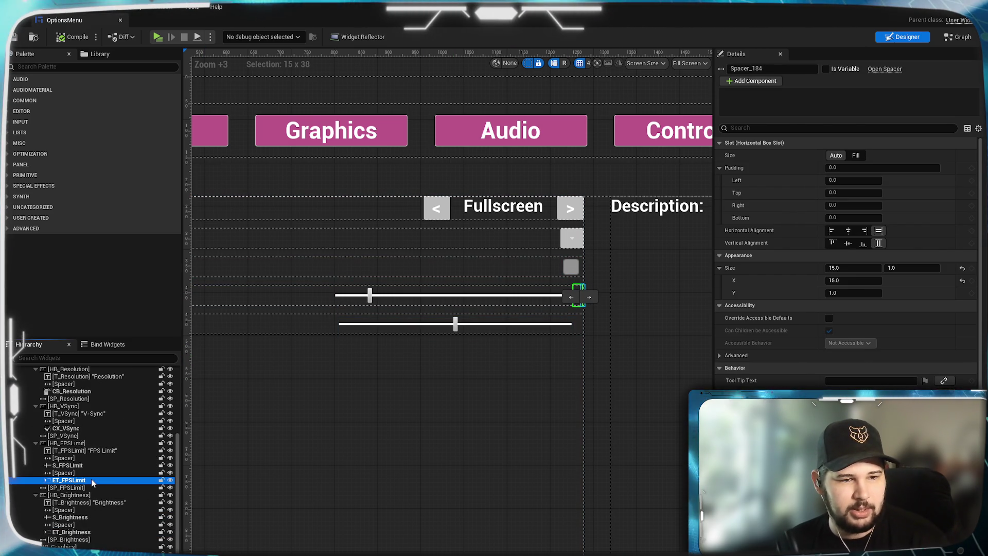
left_click(91, 479)
scroll(94, 507, "down", 3)
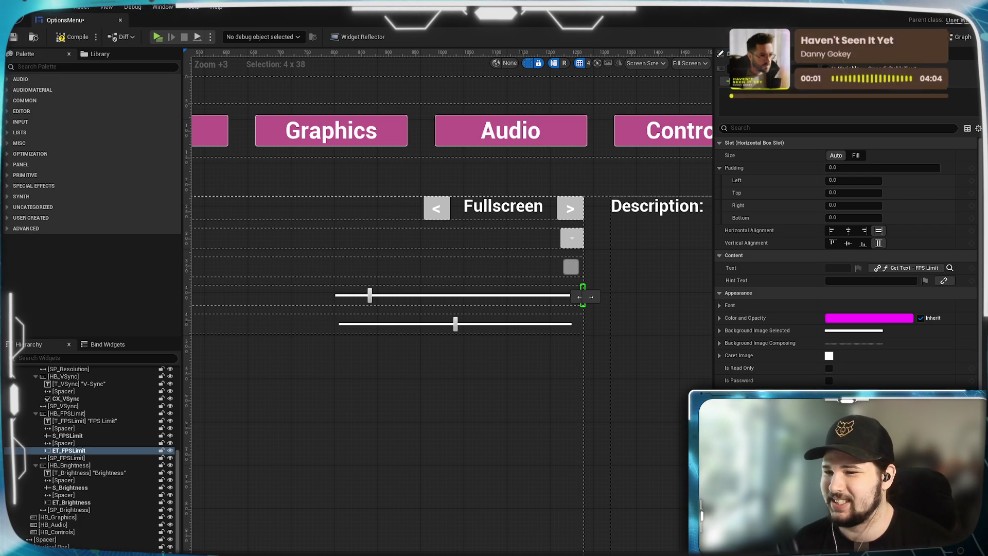
left_click(847, 244)
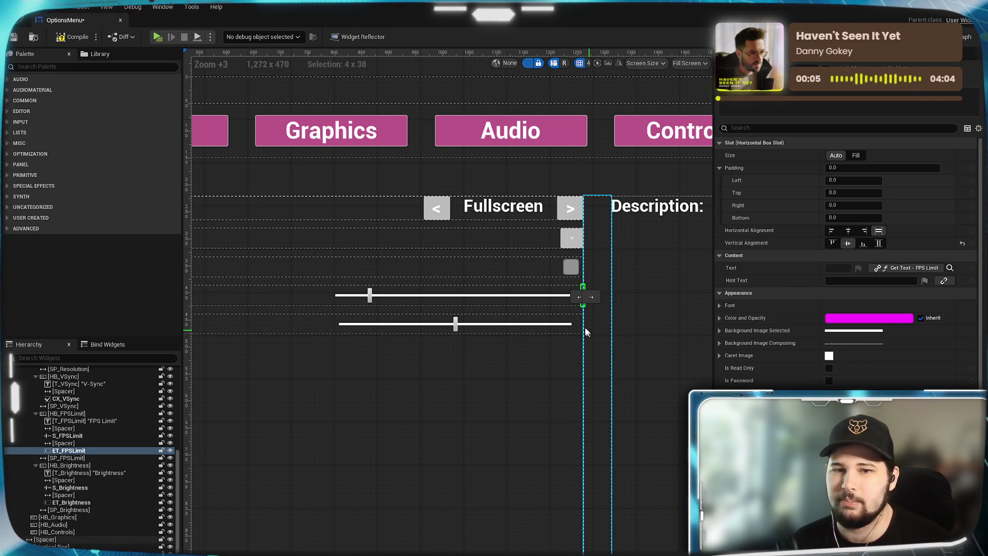
left_click(77, 442)
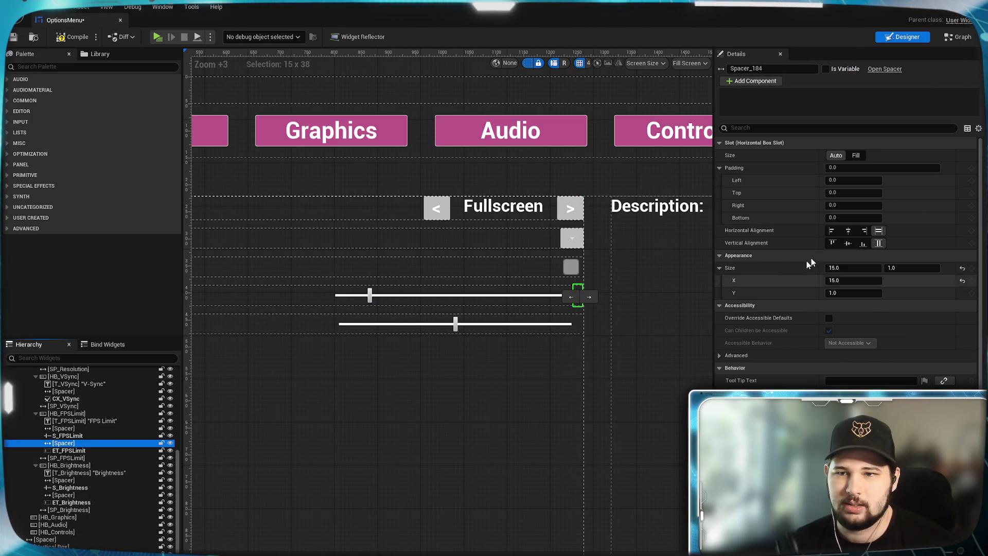
left_click(77, 435)
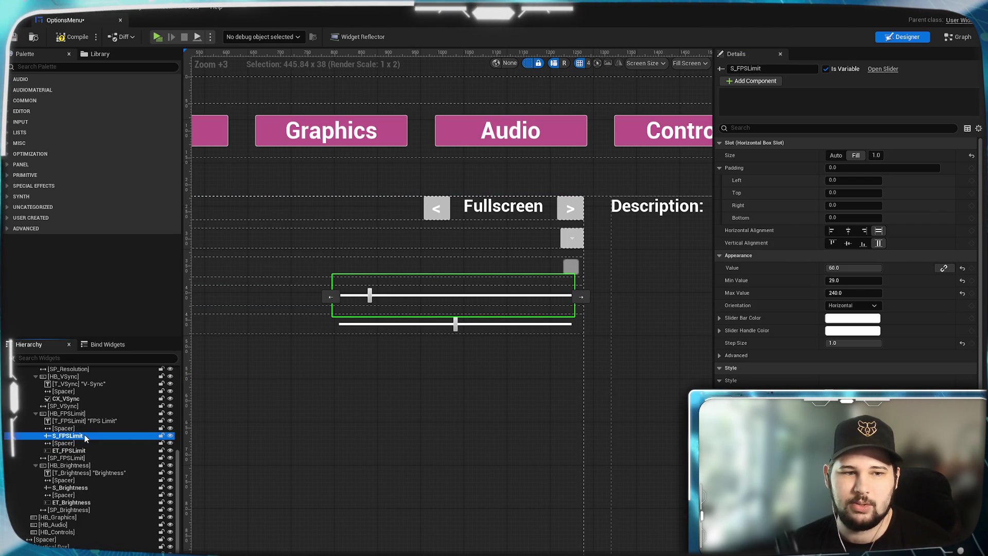
left_click(848, 243)
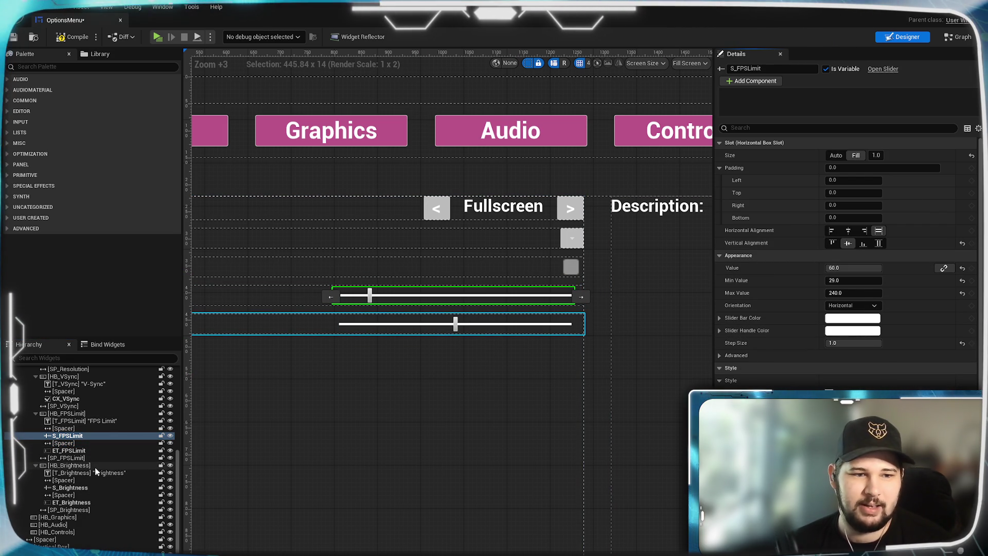
- Set Vertical Alignment to Center for the Brightness spacer, ET_Brightness and S_Brightness
left_click(90, 503)
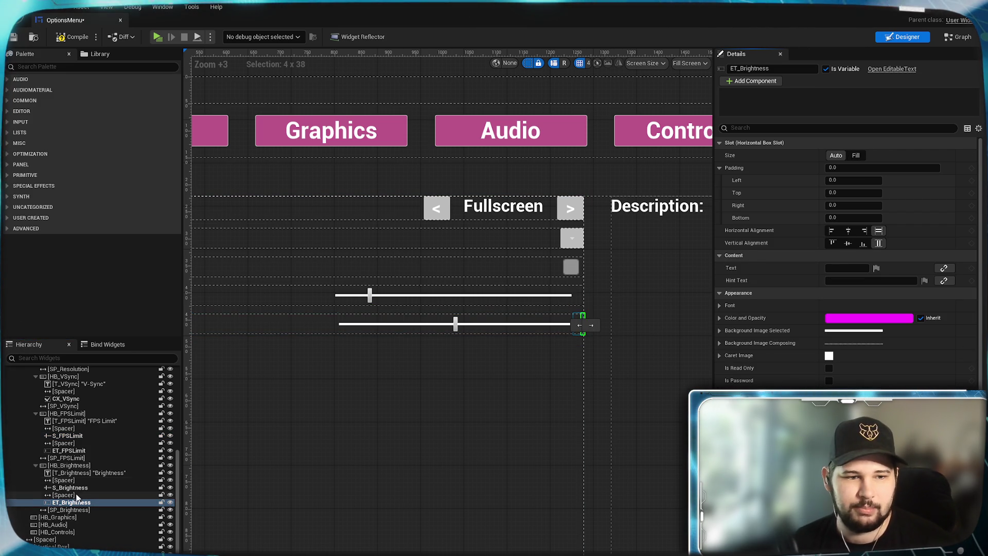
left_click(98, 494)
left_click(848, 243)
left_click(74, 502)
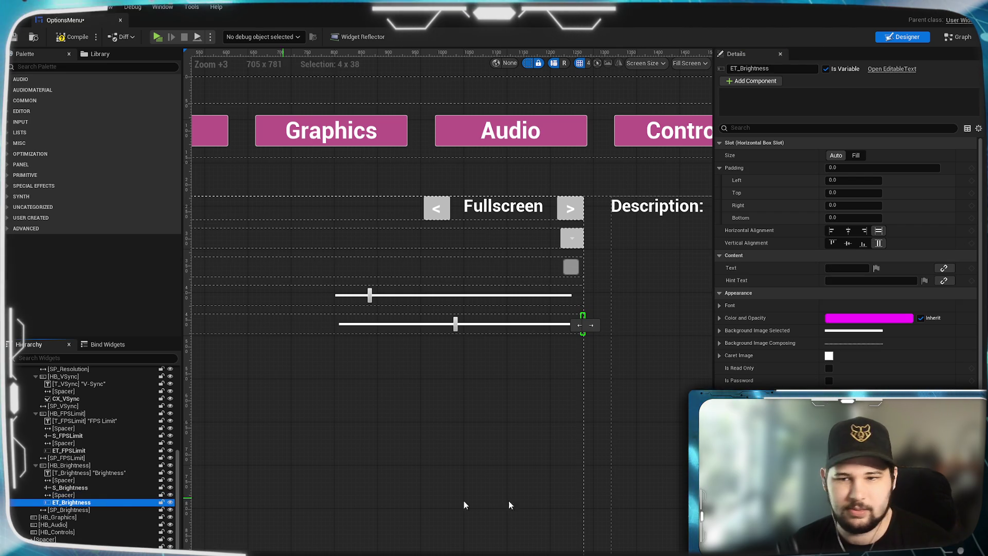
left_click(848, 243)
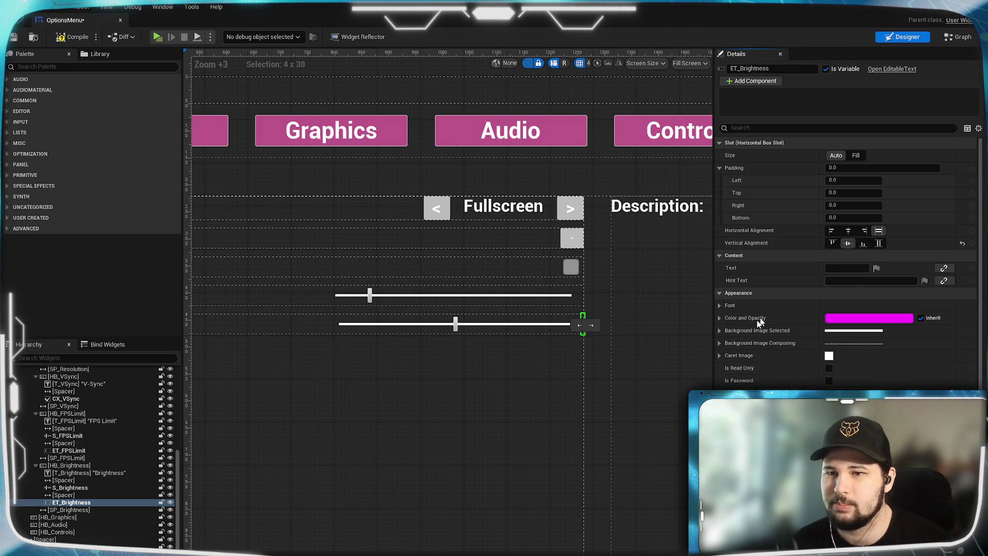
left_click(72, 487)
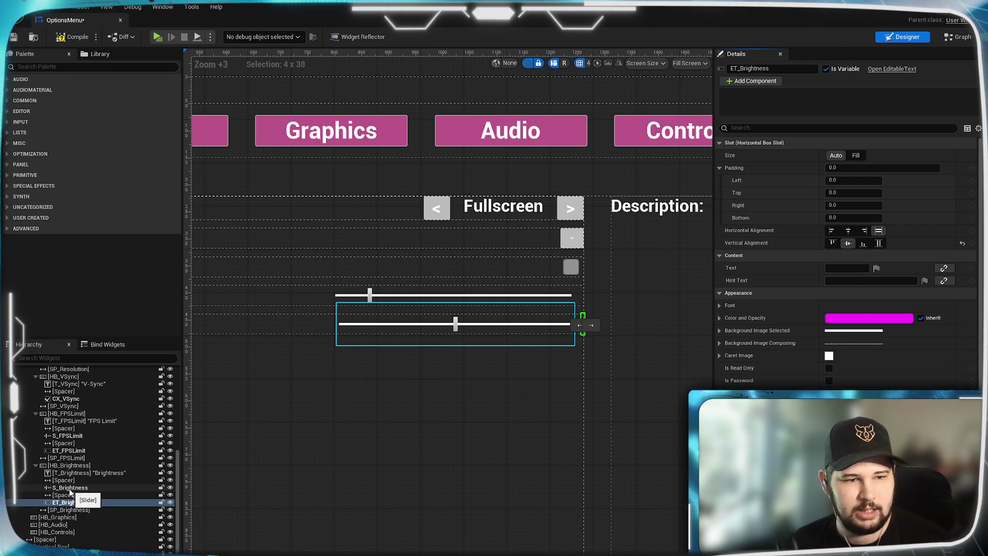
left_click(848, 242)
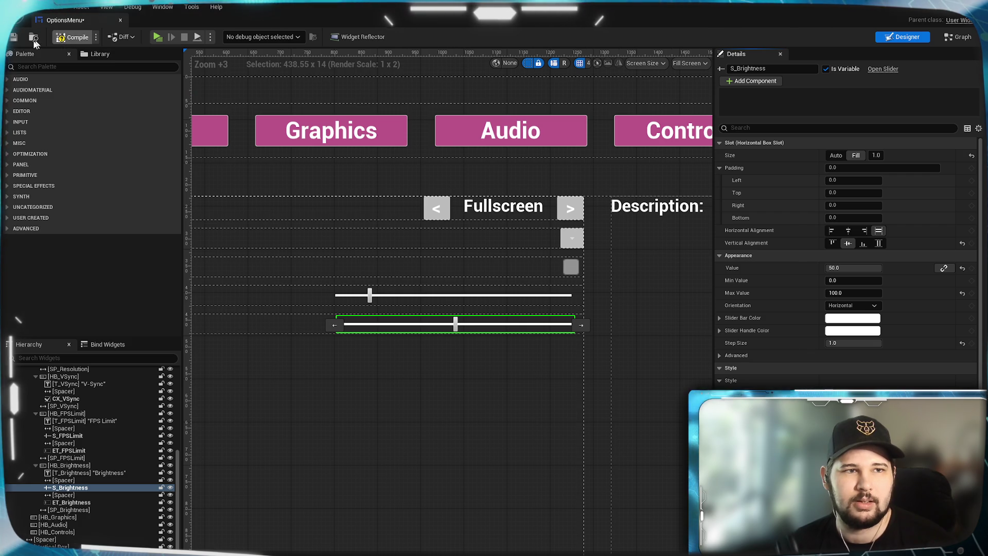
- Save the OptionsMenu widget and launch a standalone game preview with Alt+P
key("ctrl+s")
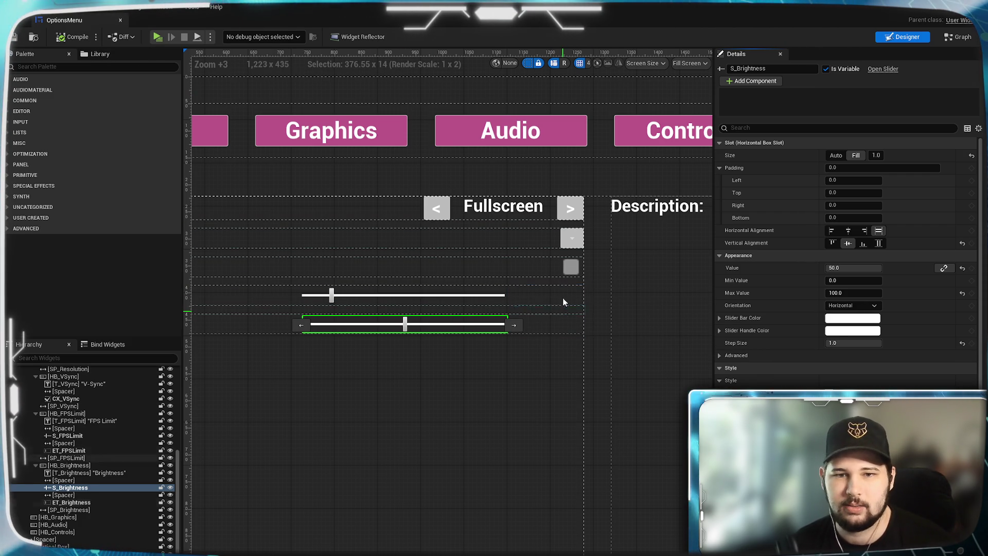
mouse_move(323, 416)
left_mouse_down()
mouse_move(431, 417)
mouse_move(433, 388)
left_mouse_up()
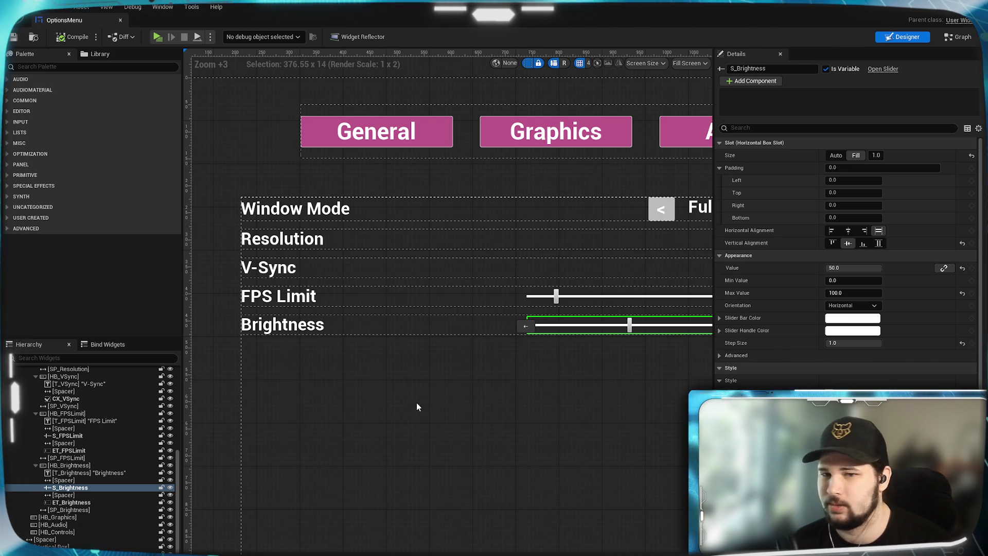
scroll(492, 433, "right", 5)
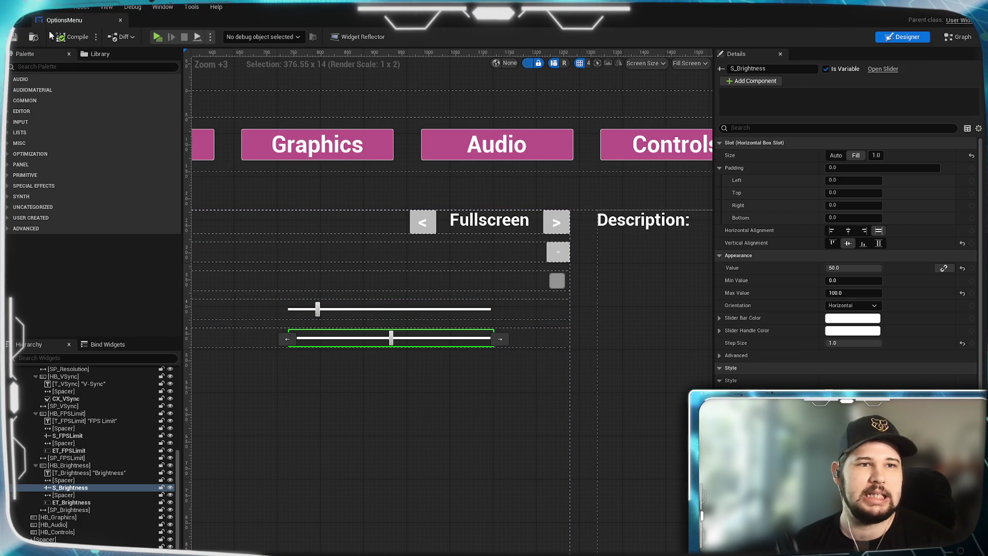
key("alt+p")
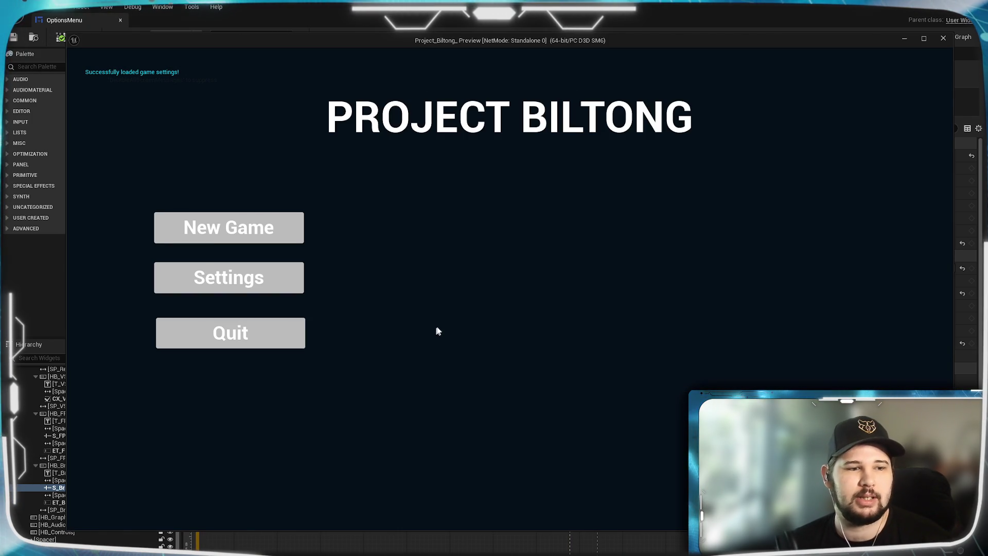
left_click(231, 276)
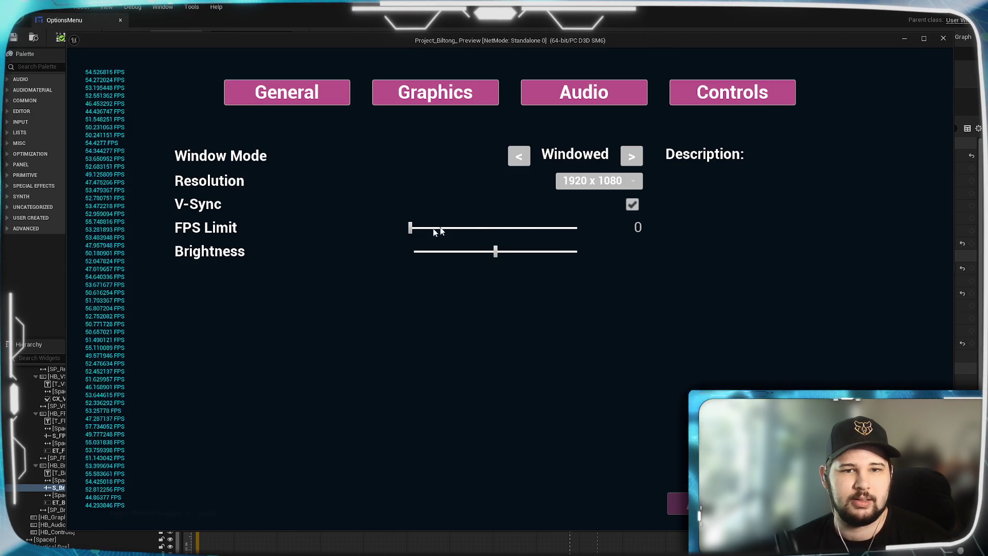
left_click_drag(410, 228, 570, 227)
left_click_drag(512, 239, 422, 228)
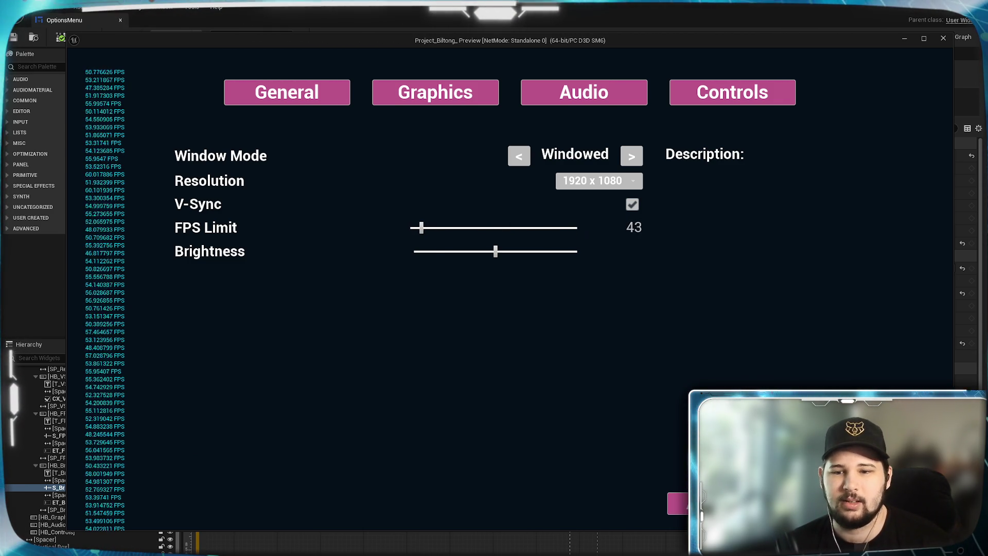
key("Escape")
left_click(486, 330)
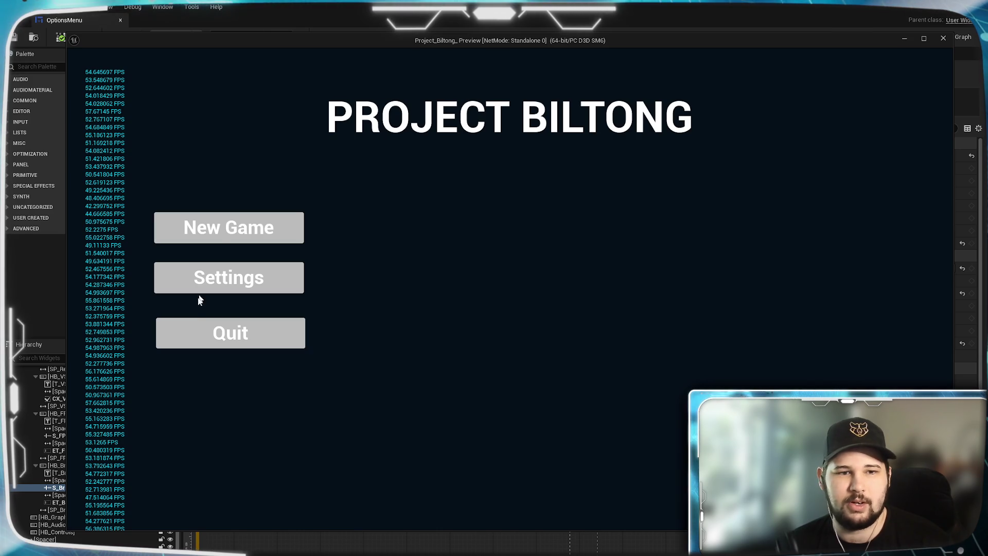
left_click(202, 333)
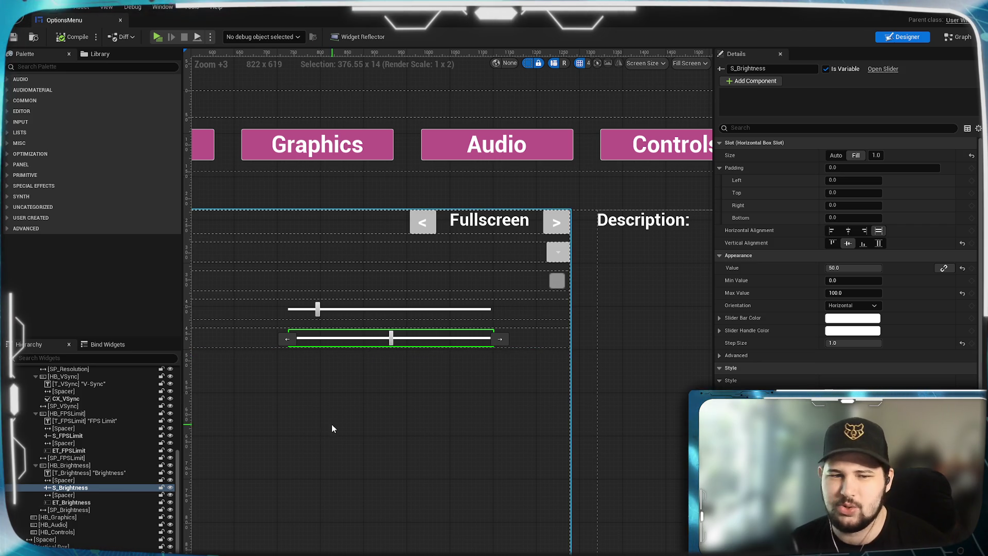
- Switch from the Designer layout to the Graph and frame the Round to Array nodes
left_click_drag(332, 424, 331, 421)
left_click_drag(326, 360, 276, 447)
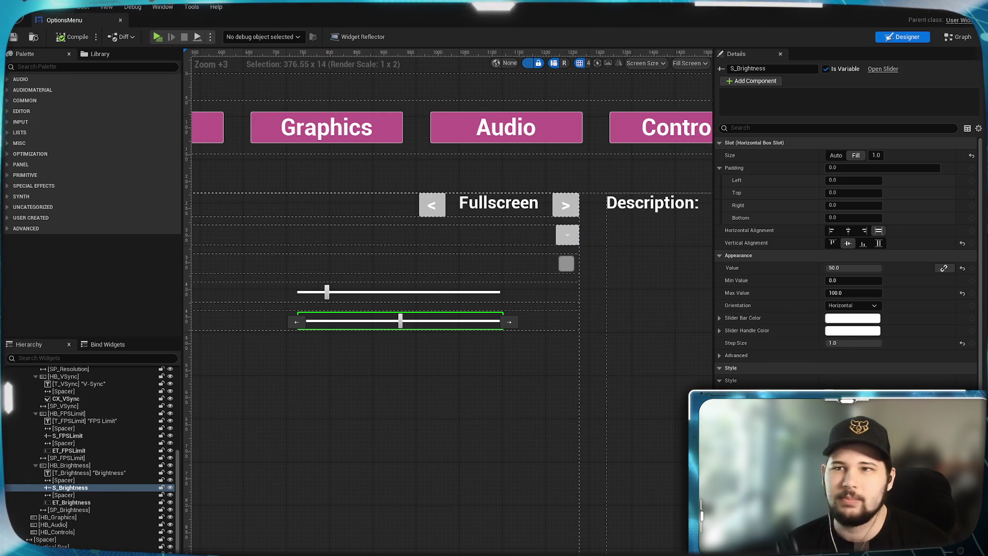
left_click(958, 37)
mouse_move(482, 345)
left_mouse_down()
mouse_move(710, 328)
mouse_move(659, 295)
left_mouse_up()
scroll(710, 328, "down", 1)
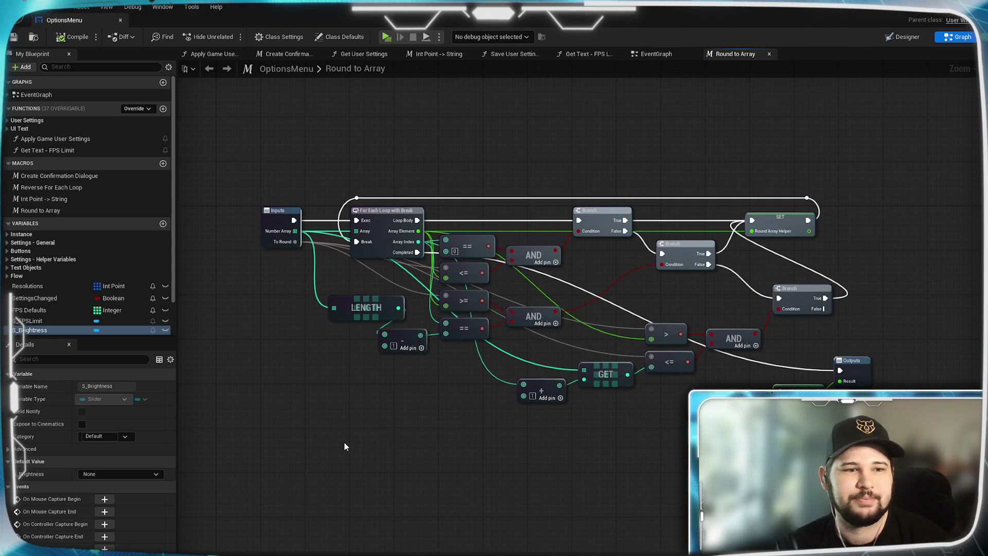
- Select the Round to Array macro and move its Outputs node up and right
left_click(54, 211)
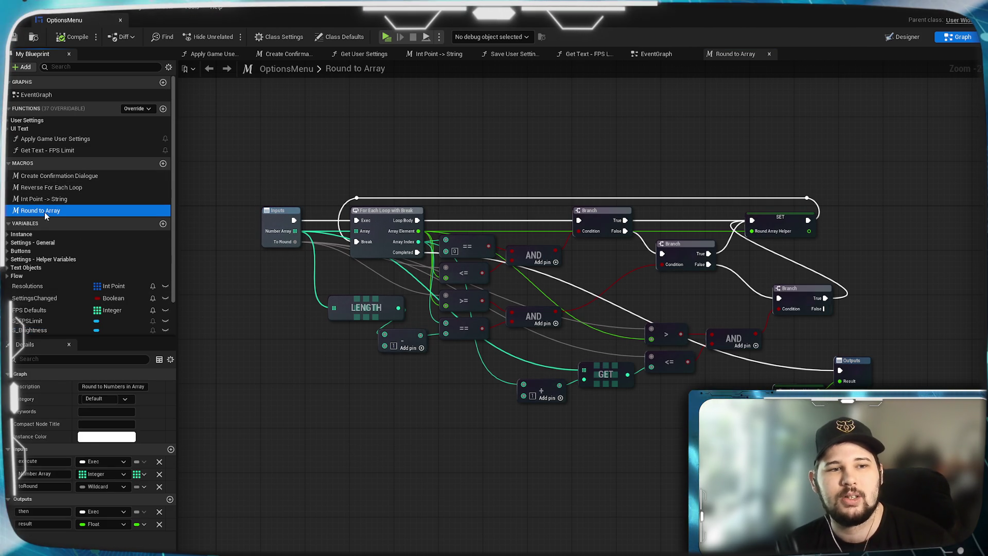
left_click(242, 315)
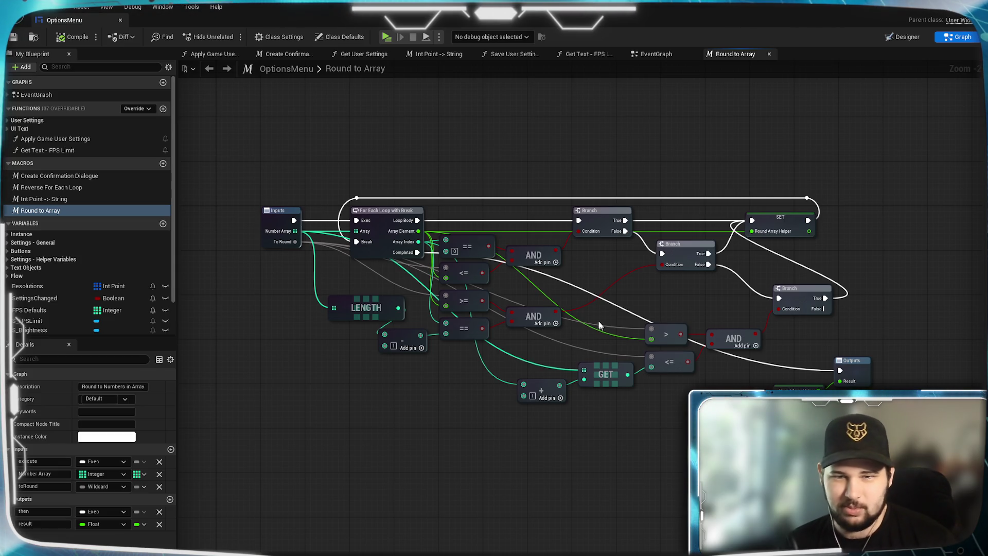
mouse_move(643, 343)
left_mouse_down()
mouse_move(690, 365)
mouse_move(666, 356)
left_mouse_up()
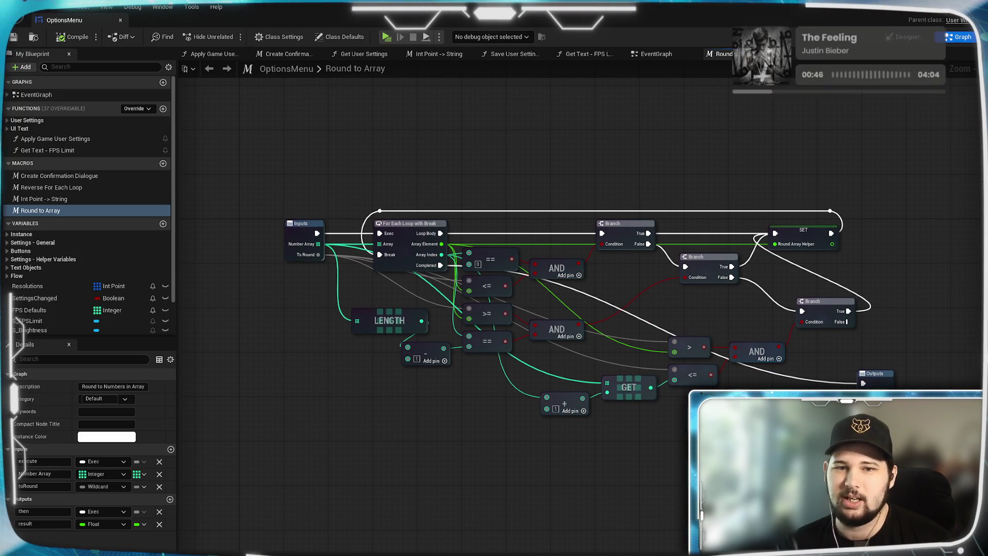
scroll(611, 330, "up", 1)
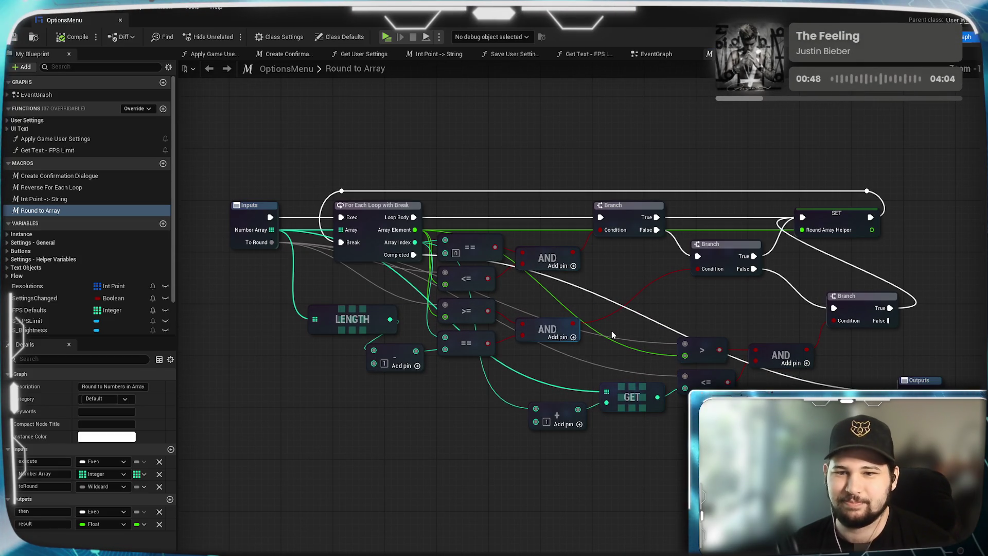
left_click_drag(637, 319, 625, 308)
left_click_drag(617, 364, 354, 403)
mouse_move(652, 421)
left_mouse_down()
mouse_move(880, 267)
mouse_move(863, 249)
left_mouse_up()
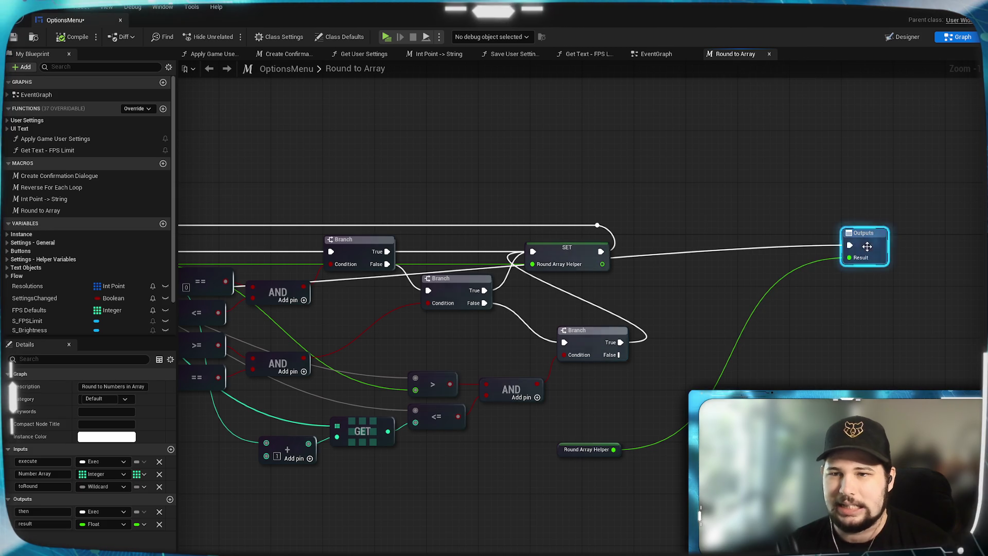
- Delete the Round Array Helper getter feeding Result, then expand the helper variables category
left_click(587, 452)
left_click_drag(587, 457, 749, 339)
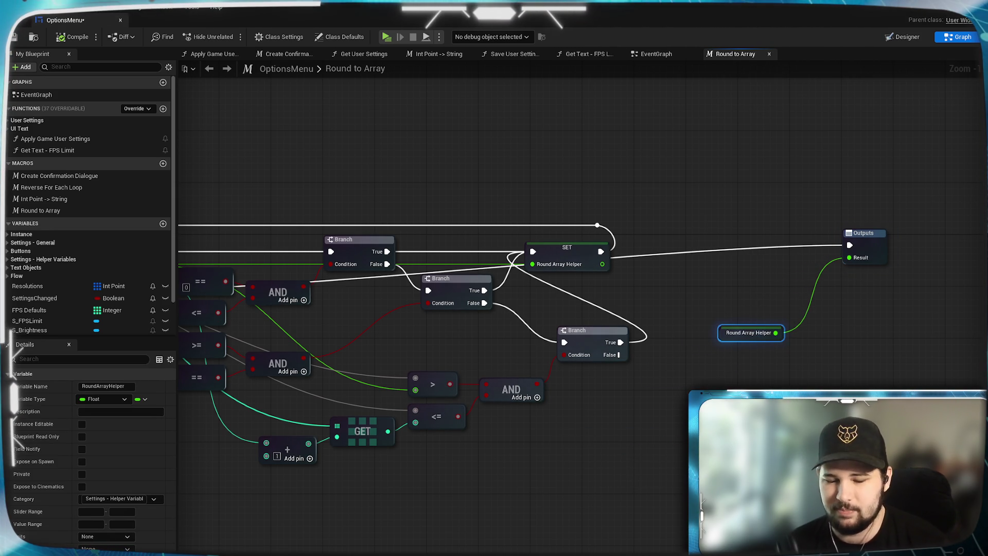
key("Delete")
left_click_drag(206, 361, 299, 329)
scroll(64, 236, "down", 2)
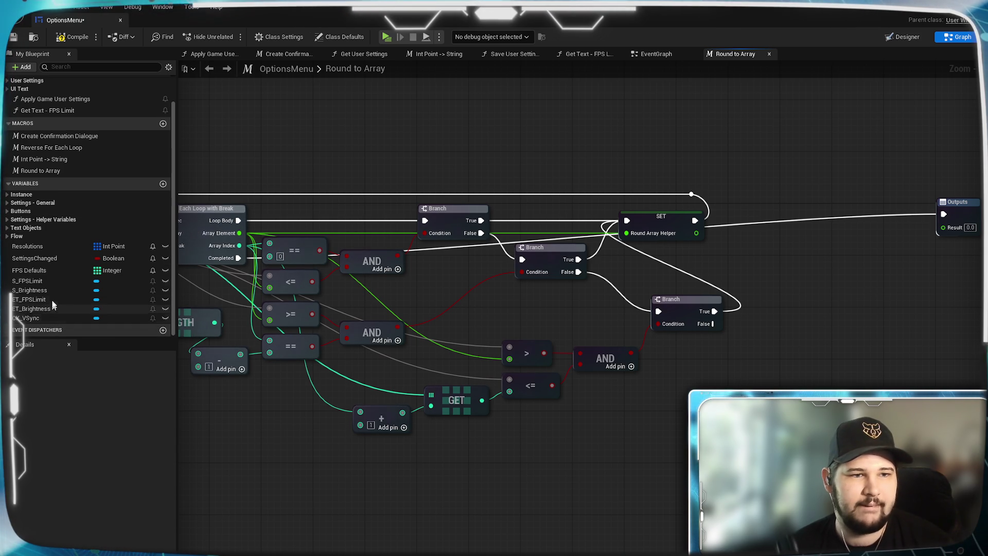
left_click(15, 221)
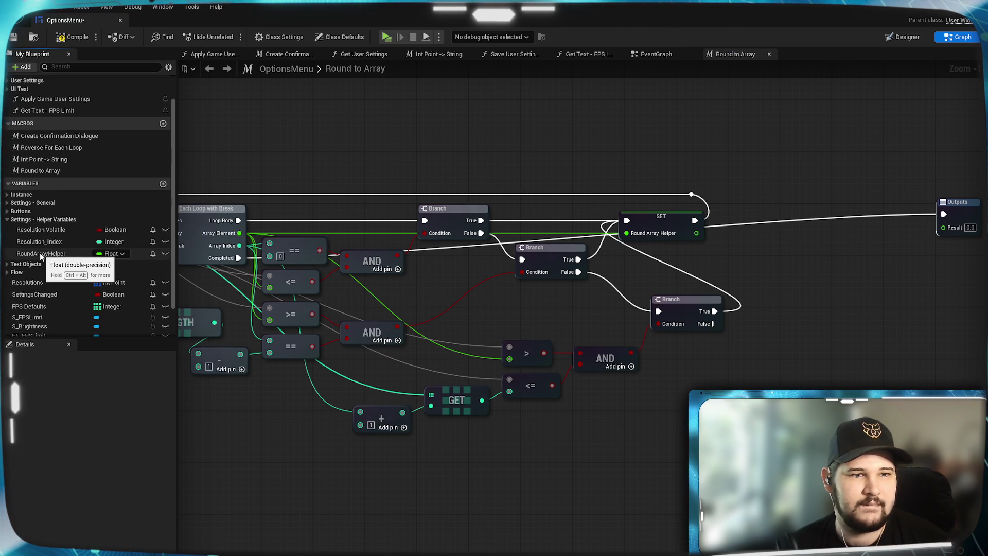
- Delete the in-use RoundArrayHelper variable, confirming removal in the Delete Variable dialog
left_click(41, 254)
right_click(41, 254)
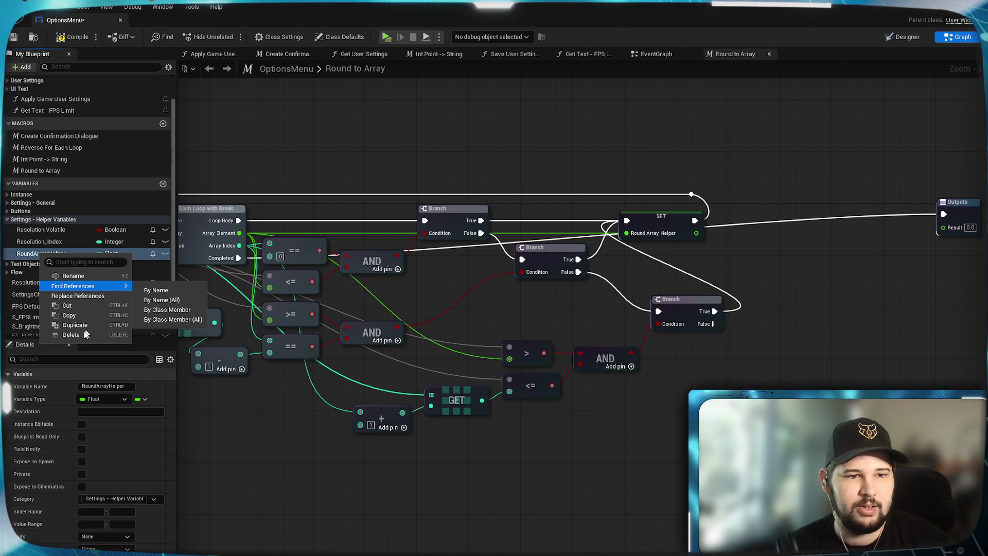
left_click(78, 245)
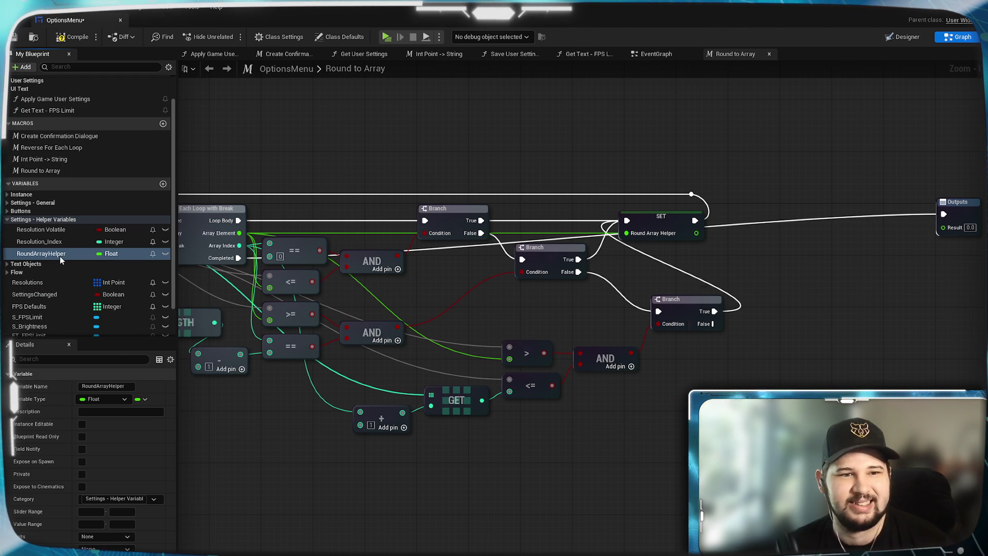
key("Delete")
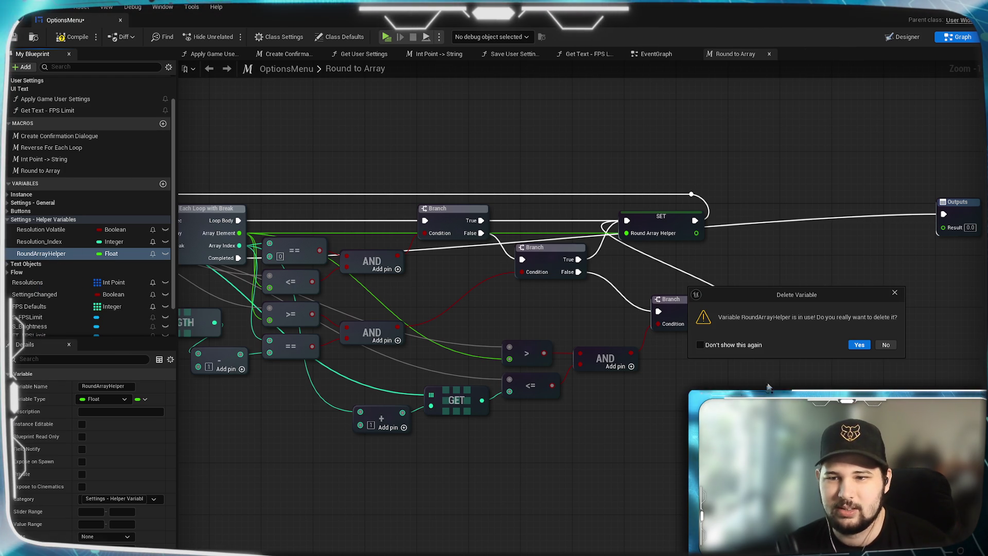
left_click(859, 345)
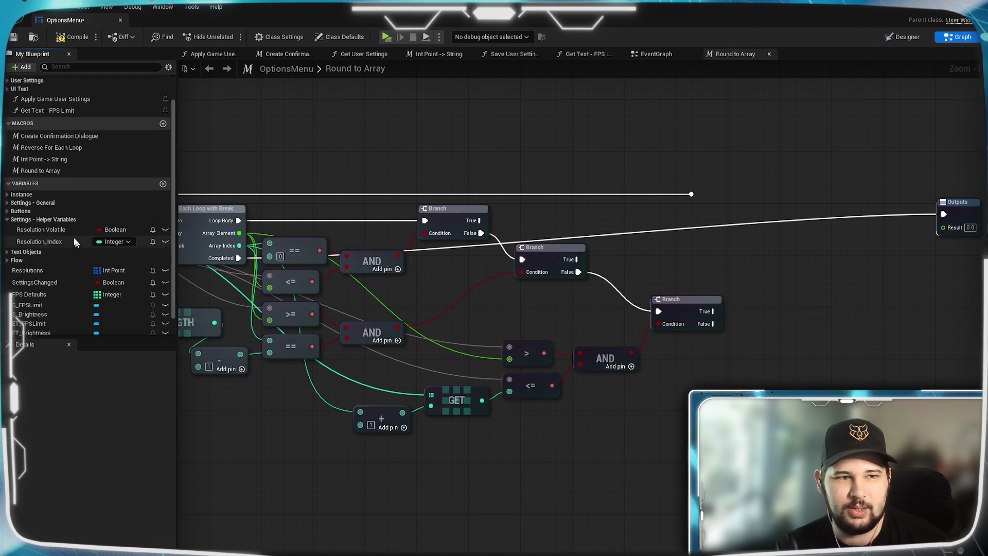
- Delete the >, <=, AND, ==, >=, GET, +, LENGTH and subtract nodes
mouse_move(326, 437)
left_mouse_down()
mouse_move(549, 447)
mouse_move(412, 446)
mouse_move(463, 465)
mouse_move(400, 452)
mouse_move(443, 463)
left_mouse_up()
left_click_drag(582, 451, 511, 436)
mouse_move(859, 506)
left_mouse_down()
mouse_move(674, 313)
mouse_move(638, 299)
left_mouse_up()
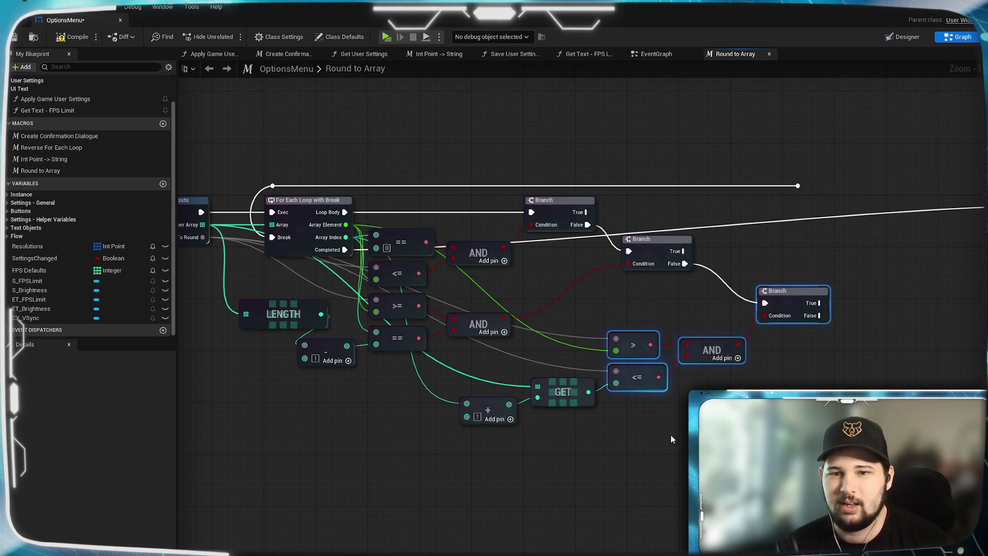
left_click_drag(666, 445, 655, 496)
mouse_move(566, 489)
left_mouse_down()
mouse_move(773, 426)
mouse_move(585, 236)
mouse_move(588, 226)
left_mouse_up()
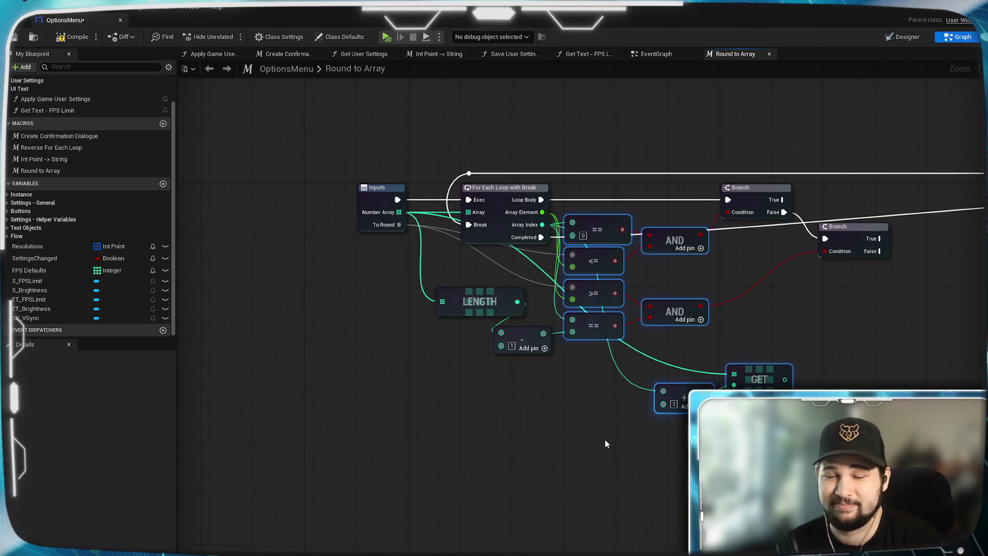
key("Delete")
left_click_drag(555, 358, 433, 281)
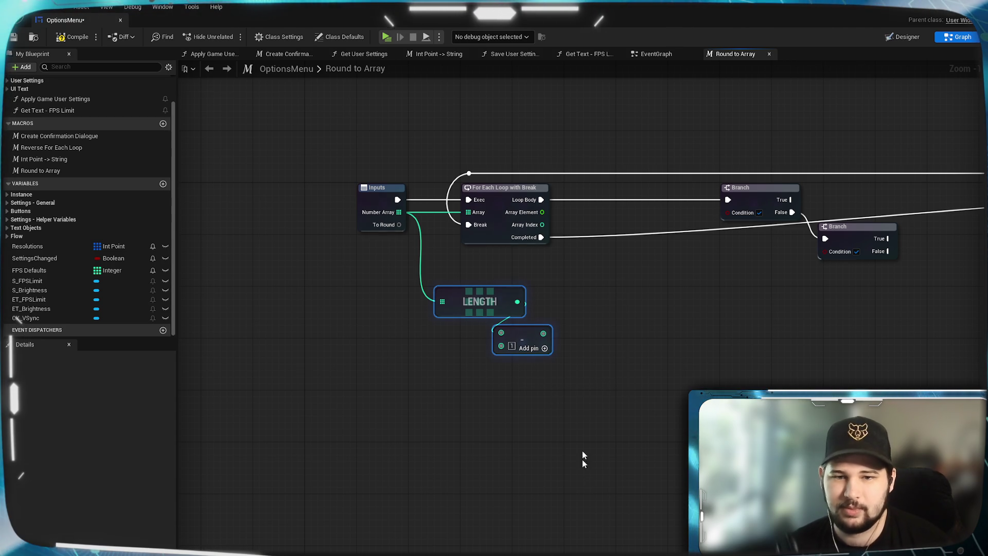
key("Delete")
mouse_move(667, 341)
left_mouse_down()
mouse_move(536, 400)
mouse_move(375, 390)
mouse_move(659, 397)
left_mouse_up()
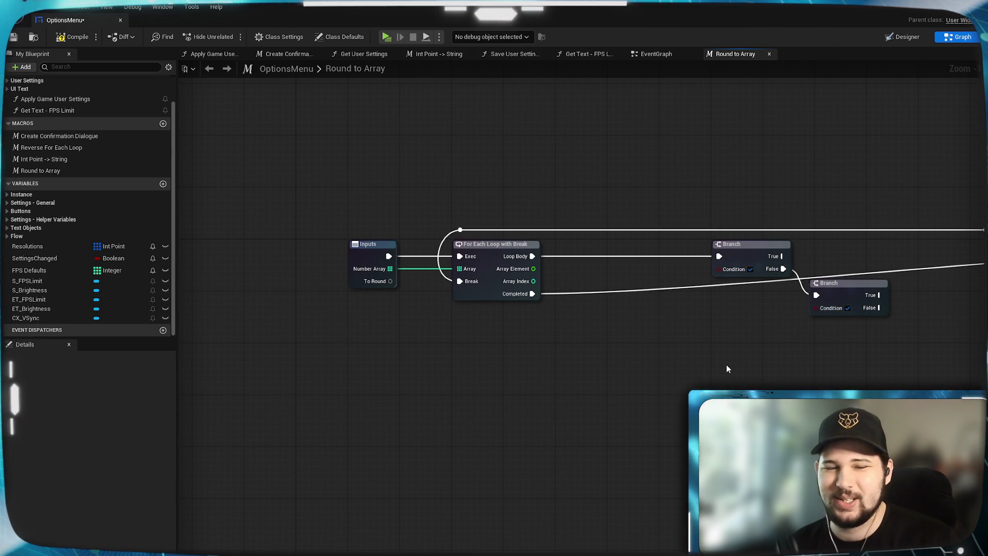
- Select the macro's Inputs node to show its pin settings in Details
scroll(736, 370, "up", 1)
left_click_drag(723, 360, 725, 394)
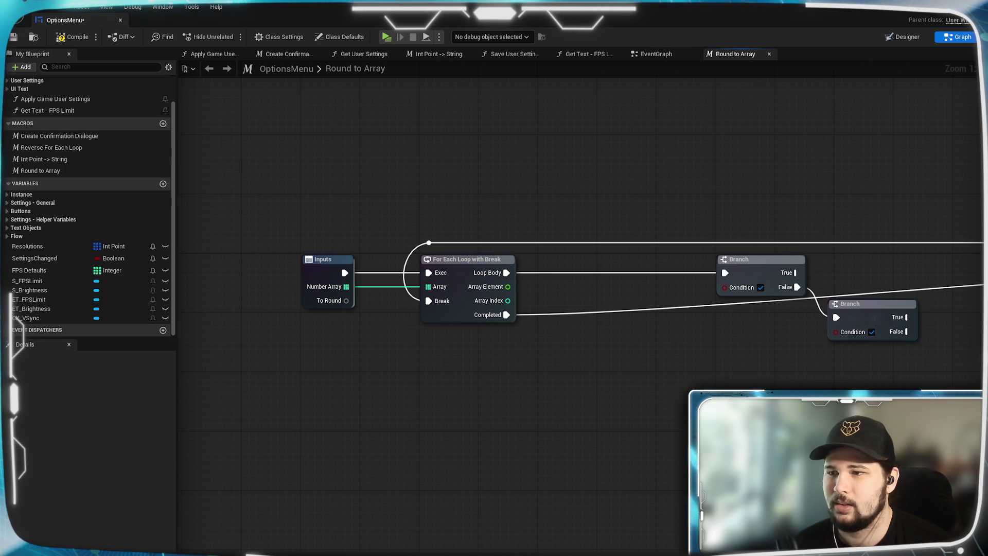
left_click(329, 287)
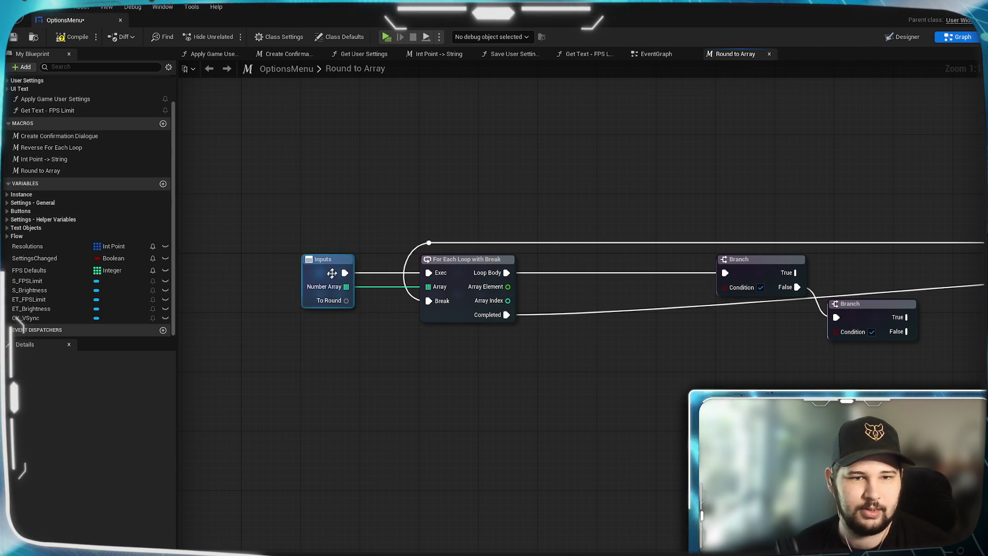
left_click(328, 287)
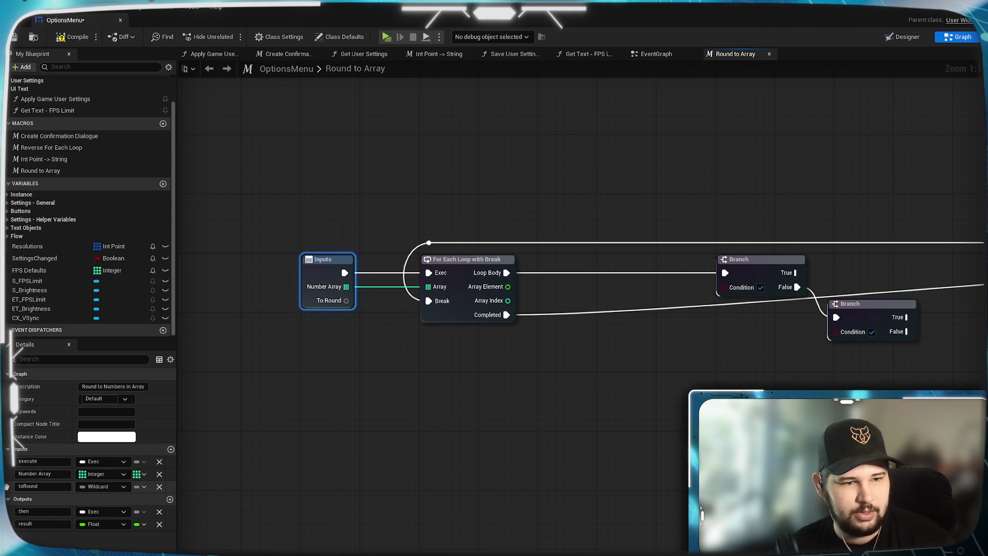
- Drag the toRound input row above Number Array in the Inputs list
left_click_drag(10, 485, 12, 479)
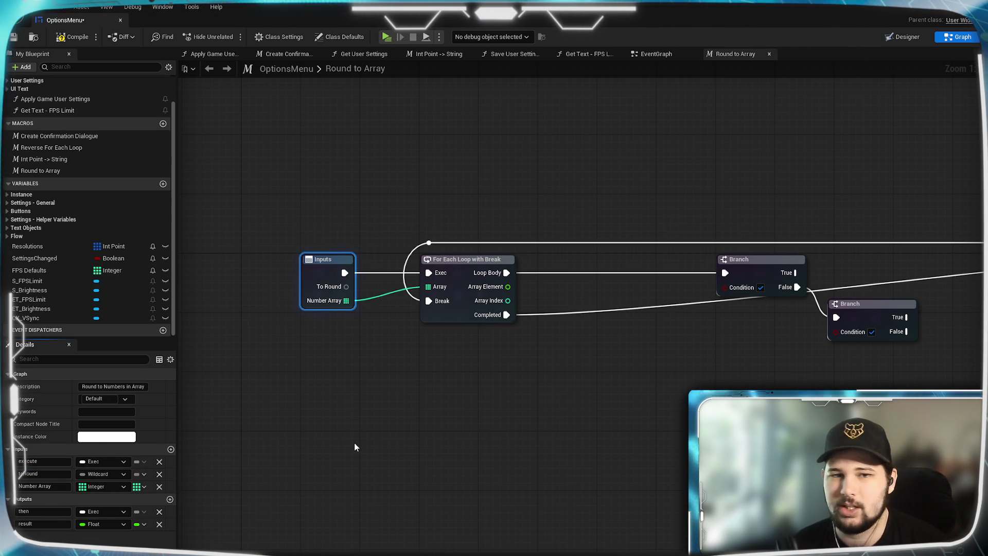
left_click_drag(436, 400, 375, 399)
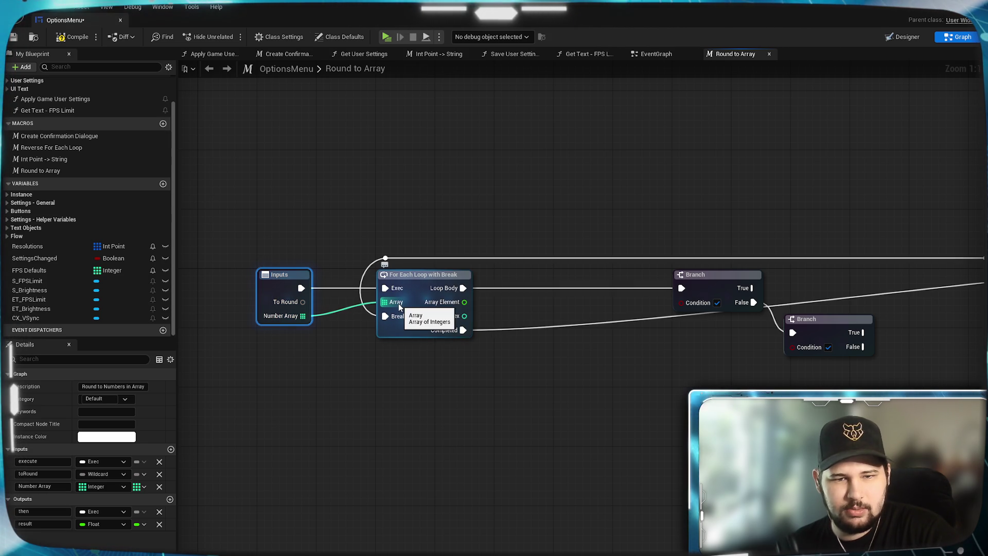
right_click(455, 305)
left_click(446, 302)
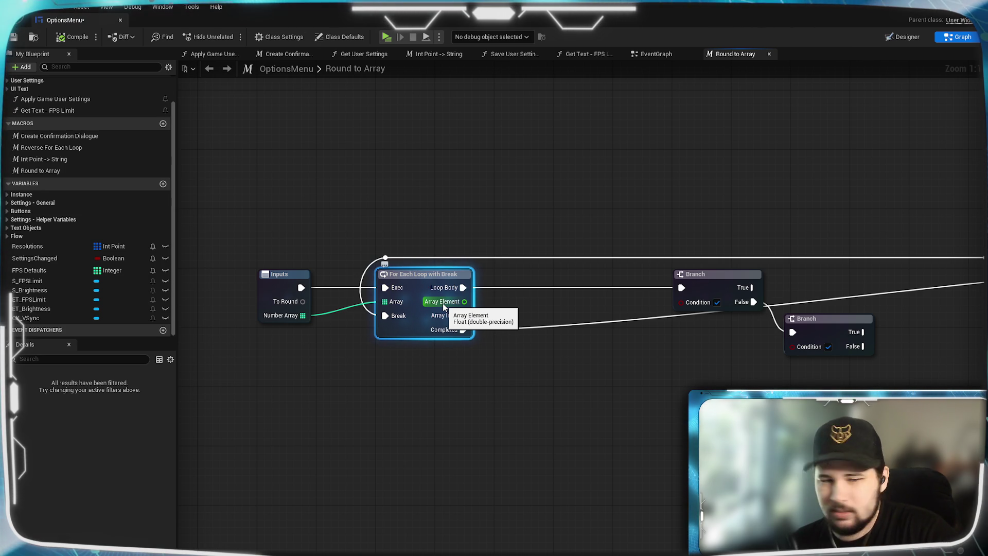
mouse_move(385, 302)
left_mouse_down()
mouse_move(354, 307)
mouse_move(385, 302)
left_mouse_up()
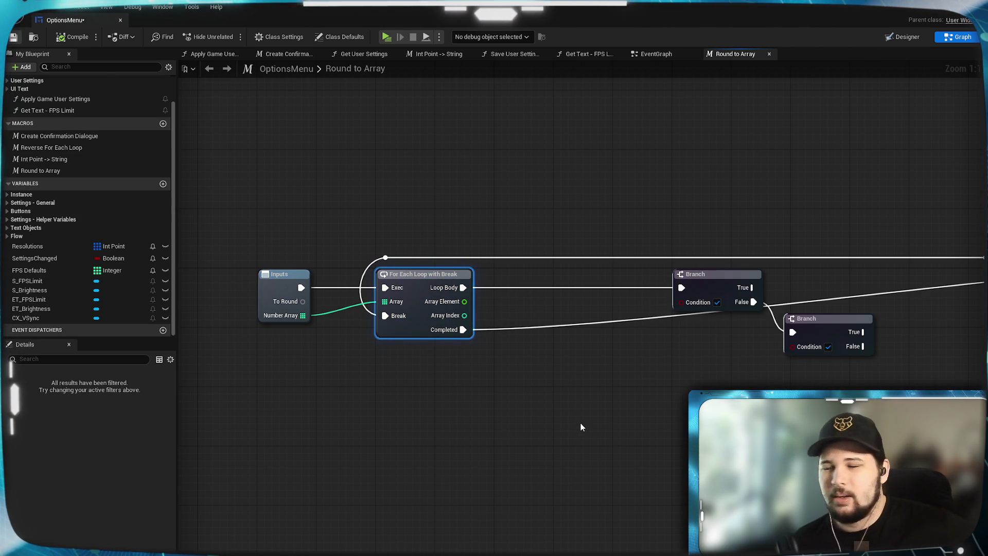
left_click_drag(624, 410, 581, 413)
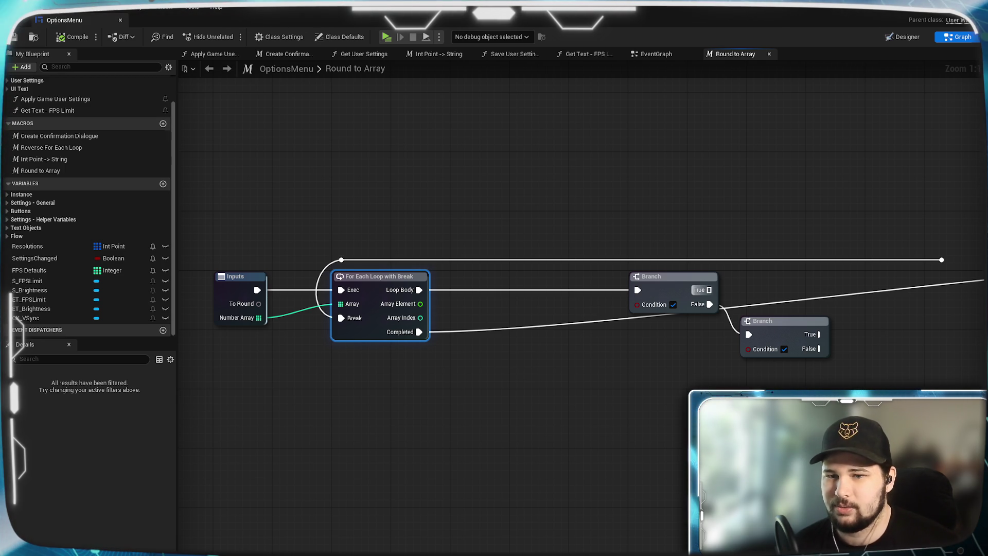
left_click_drag(709, 290, 649, 296)
- Move both Branch nodes further to the right
left_click_drag(722, 290, 633, 276)
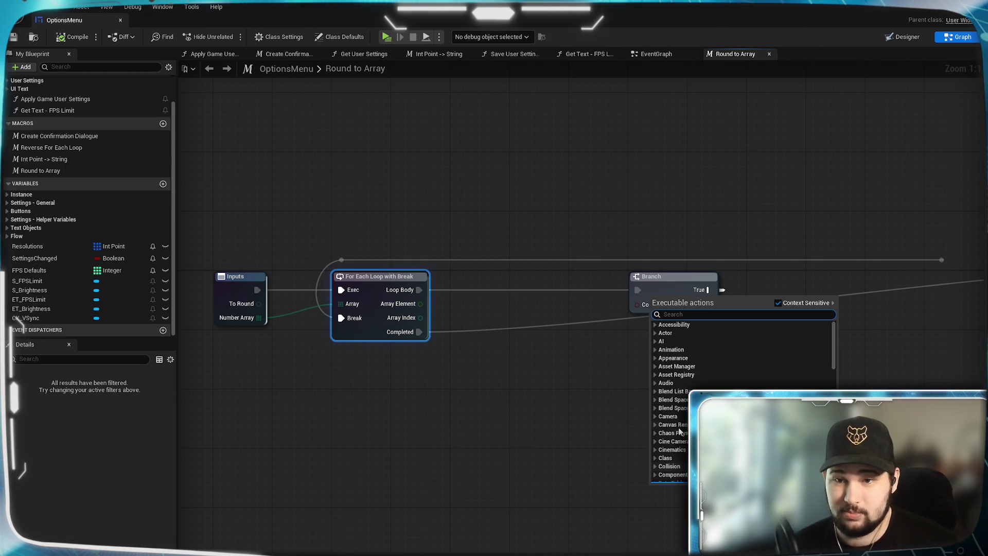
left_click(582, 388)
left_click_drag(638, 406, 508, 420)
left_click_drag(536, 302, 771, 302)
right_click(734, 289)
left_click(785, 420)
- Reposition the Outputs node just above the For Each Loop with Break
mouse_move(785, 420)
left_mouse_down()
mouse_move(614, 452)
mouse_move(510, 429)
left_mouse_up()
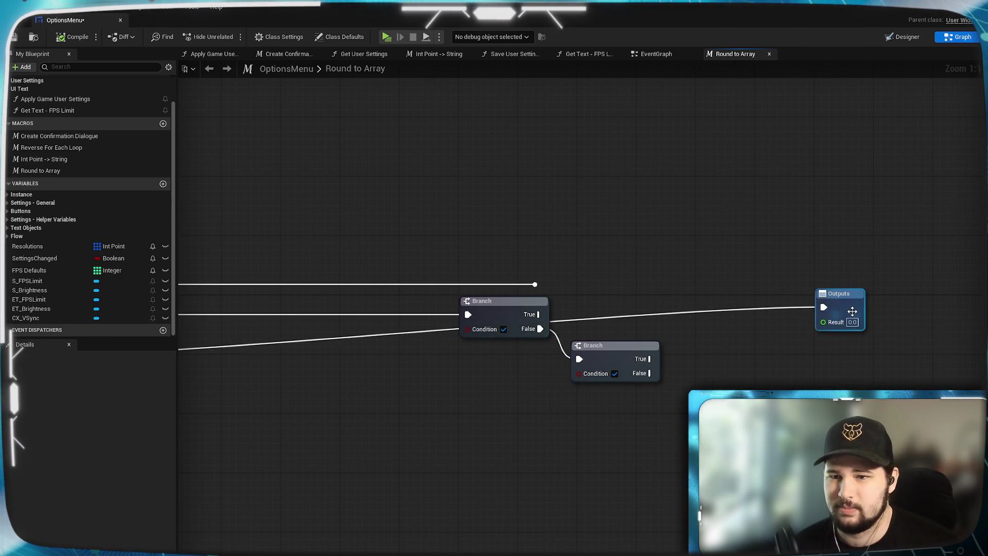
left_click_drag(844, 309, 443, 483)
mouse_move(298, 388)
left_mouse_down()
mouse_move(695, 338)
mouse_move(718, 320)
left_mouse_up()
mouse_move(817, 402)
left_mouse_down()
mouse_move(473, 145)
mouse_move(525, 149)
mouse_move(543, 122)
left_mouse_up()
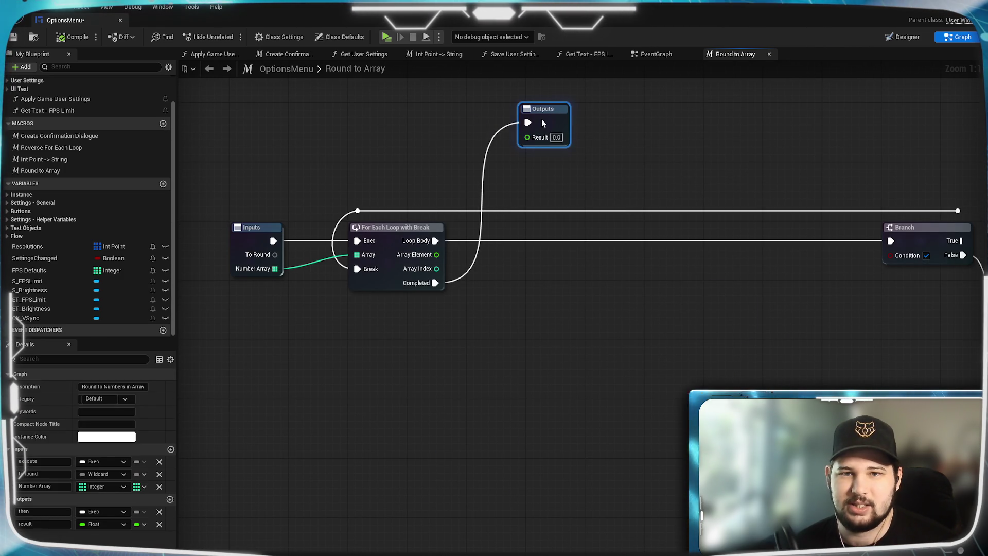
left_click(592, 194)
mouse_move(815, 370)
left_mouse_down()
mouse_move(670, 378)
mouse_move(880, 383)
left_mouse_up()
left_click_drag(698, 376, 698, 387)
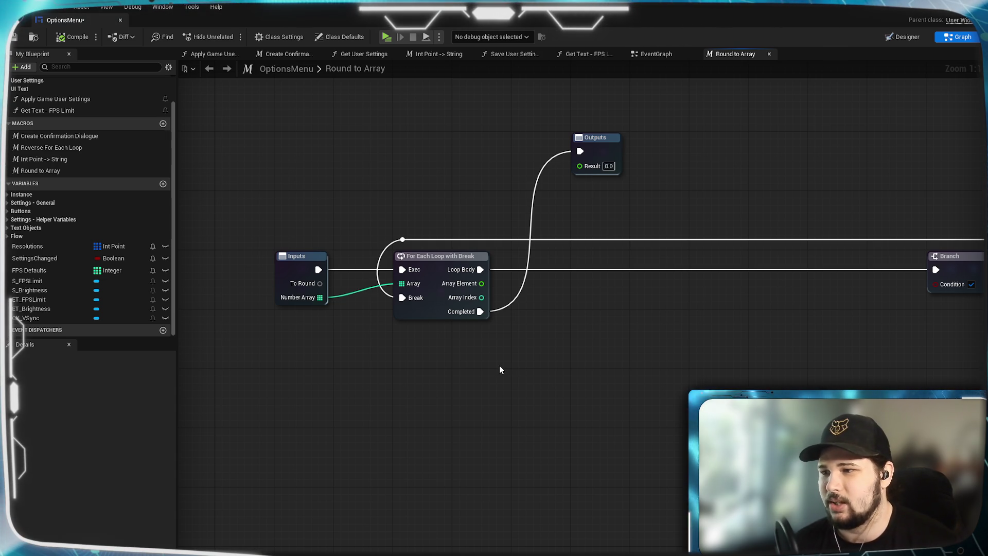
- Add a > node comparing To Round against the loop's Array Element
mouse_move(319, 284)
left_mouse_down()
mouse_move(342, 259)
mouse_move(520, 199)
mouse_move(458, 148)
mouse_move(387, 179)
mouse_move(498, 165)
mouse_move(492, 354)
mouse_move(575, 433)
mouse_move(562, 411)
left_mouse_up()
type(">")
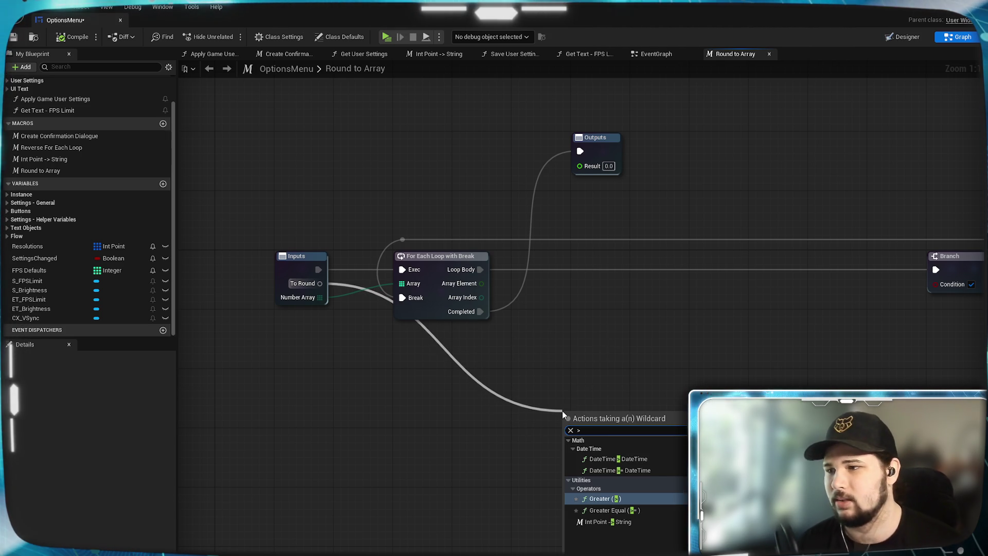
key("Return")
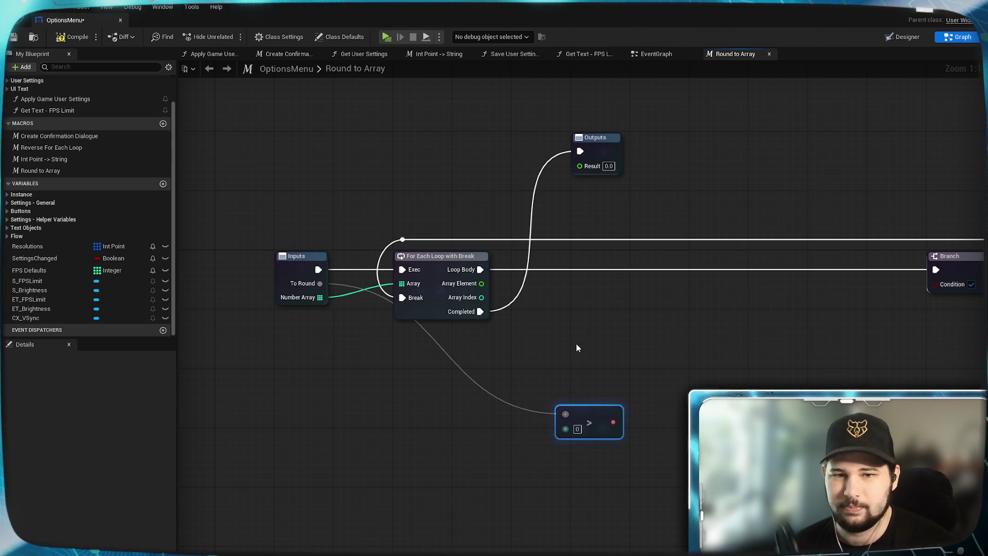
mouse_move(482, 283)
left_mouse_down()
mouse_move(561, 431)
mouse_move(640, 316)
mouse_move(703, 311)
mouse_move(720, 347)
mouse_move(713, 326)
left_mouse_up()
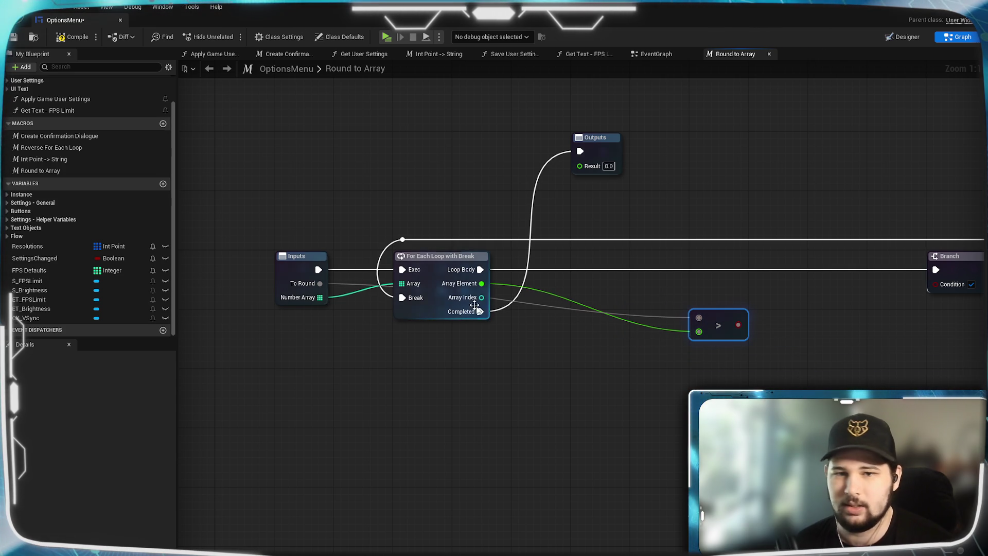
left_click_drag(717, 320, 691, 300)
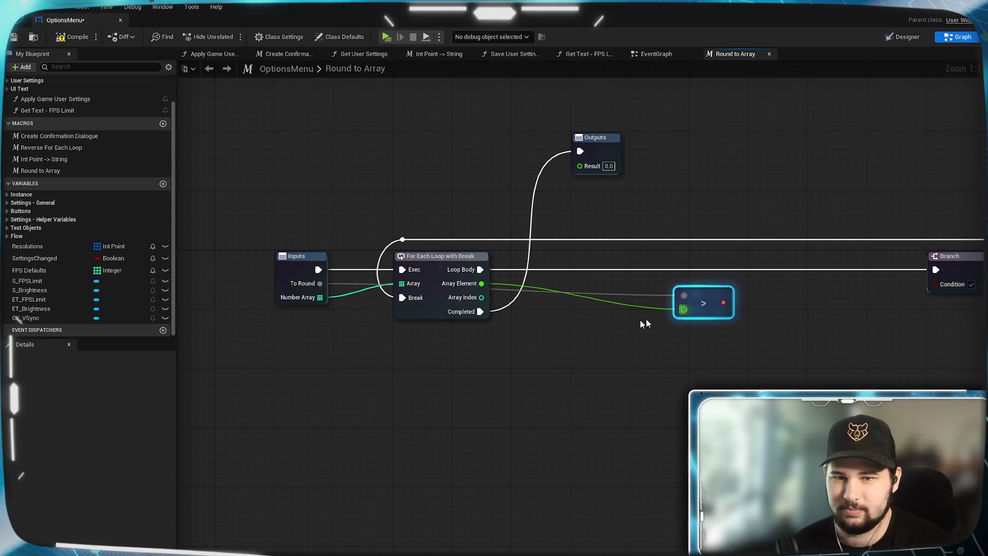
- Route the To Round wire over the loop with reroute nodes, dropping the Break link
double_click(632, 295)
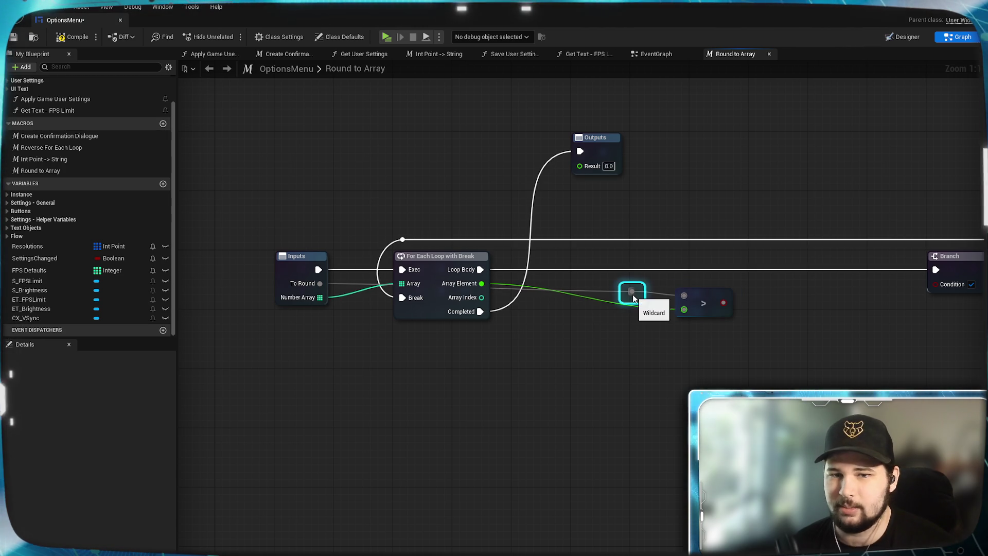
mouse_move(638, 293)
left_mouse_down()
mouse_move(408, 223)
mouse_move(978, 246)
mouse_move(716, 255)
mouse_move(913, 229)
mouse_move(964, 238)
mouse_move(342, 267)
mouse_move(343, 238)
mouse_move(881, 245)
left_mouse_up()
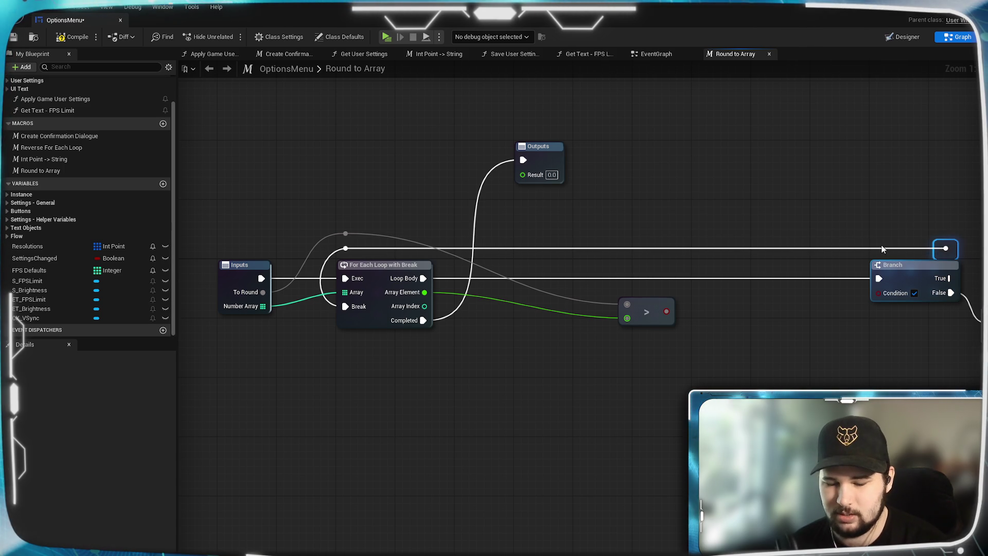
key("Delete")
left_click_drag(352, 253, 350, 252)
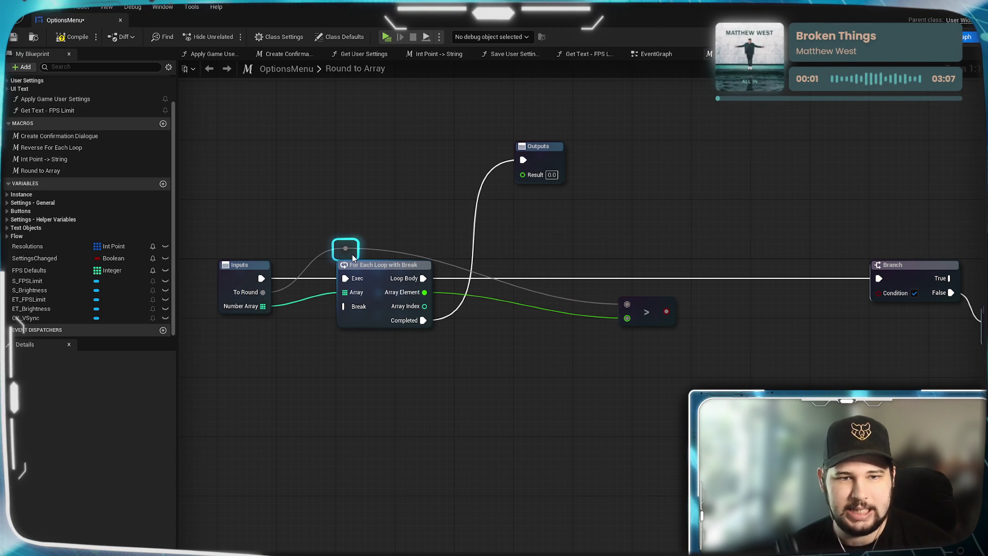
double_click(452, 267)
left_click_drag(453, 267, 435, 252)
left_click(456, 181)
mouse_move(490, 353)
left_mouse_down()
mouse_move(577, 337)
mouse_move(616, 342)
mouse_move(545, 346)
left_mouse_up()
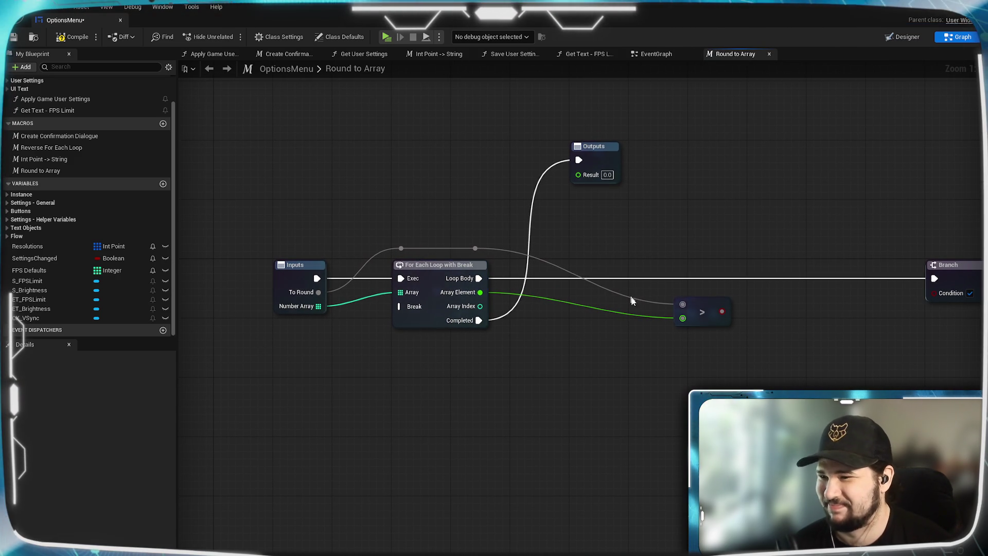
left_click_drag(635, 342, 691, 303)
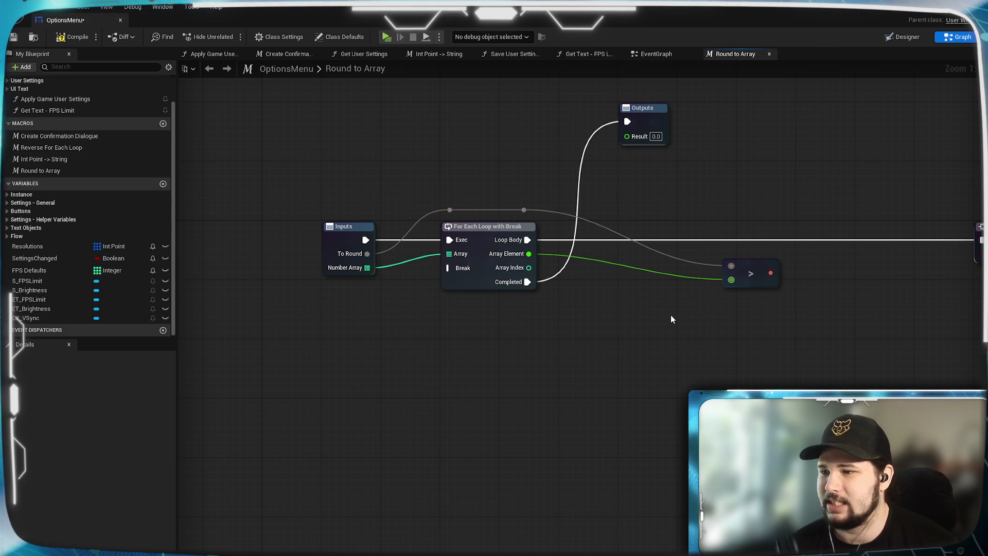
- Add two reroute points on the Array Element wire and drag them below the For Each Loop
double_click(613, 263)
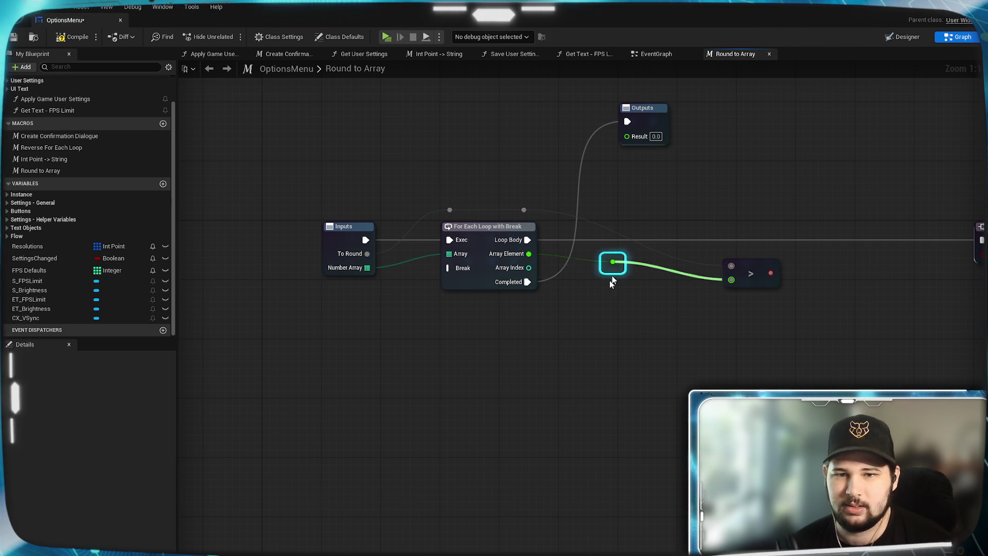
left_click_drag(613, 270, 562, 358)
double_click(673, 293)
left_click_drag(676, 306, 691, 364)
left_click(715, 361)
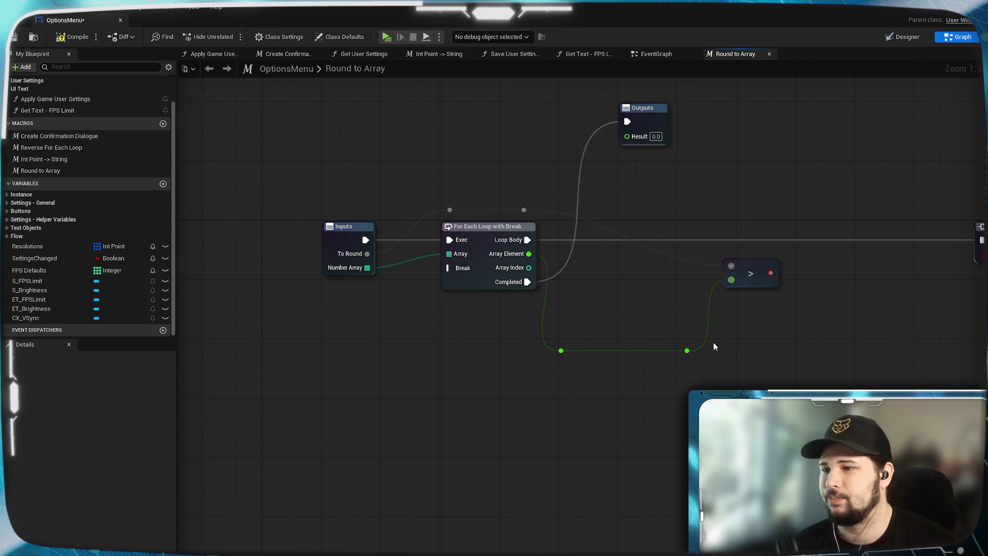
left_click_drag(707, 341, 667, 340)
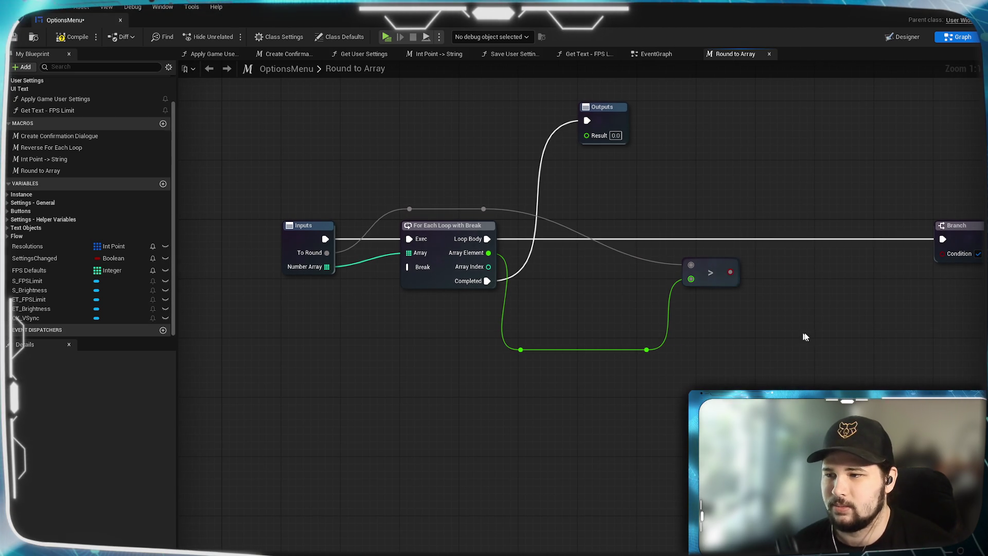
mouse_move(483, 209)
left_mouse_down()
mouse_move(699, 329)
mouse_move(685, 315)
left_mouse_up()
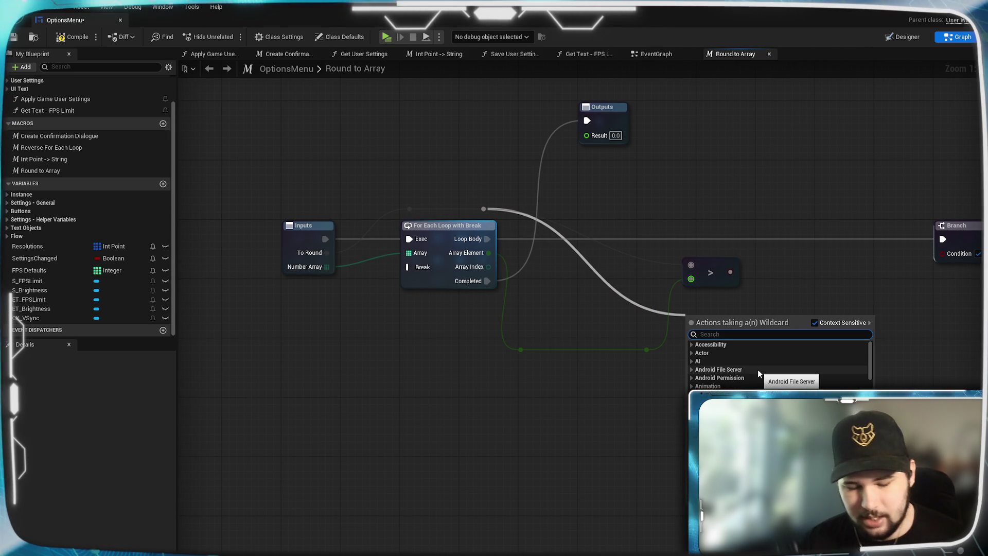
- Add a < comparison fed by To Round and place it under the > node
type("round")
key("Escape")
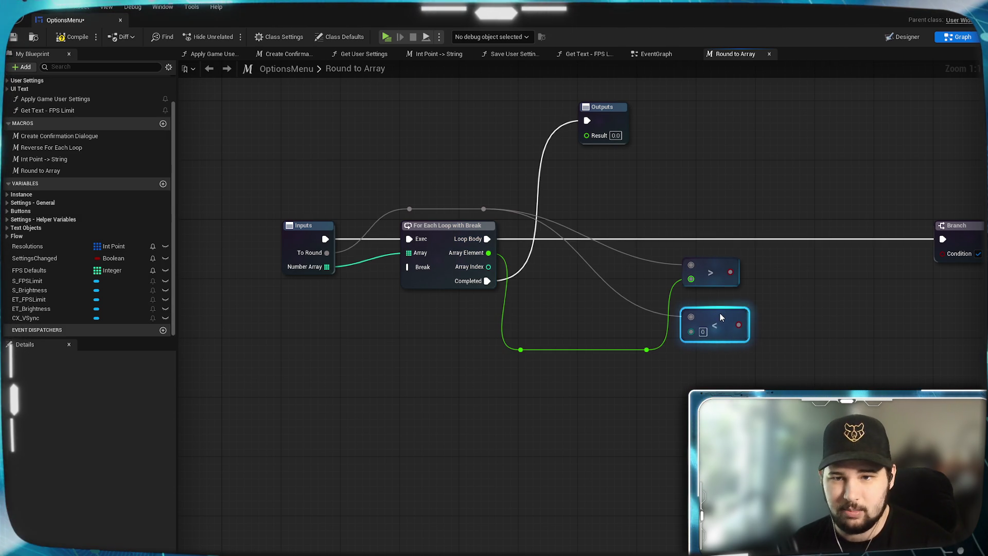
left_click_drag(719, 316, 720, 301)
left_click(669, 353)
- Add an integer + node computing Array Index + 1
mouse_move(489, 274)
left_mouse_down()
mouse_move(553, 295)
mouse_move(590, 342)
left_mouse_up()
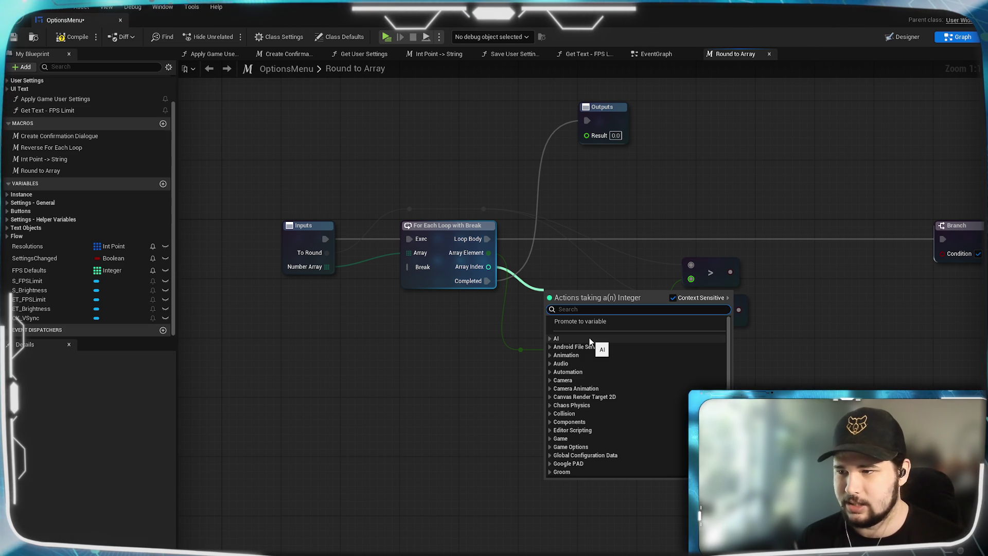
type("+")
key("Return")
left_click(589, 338)
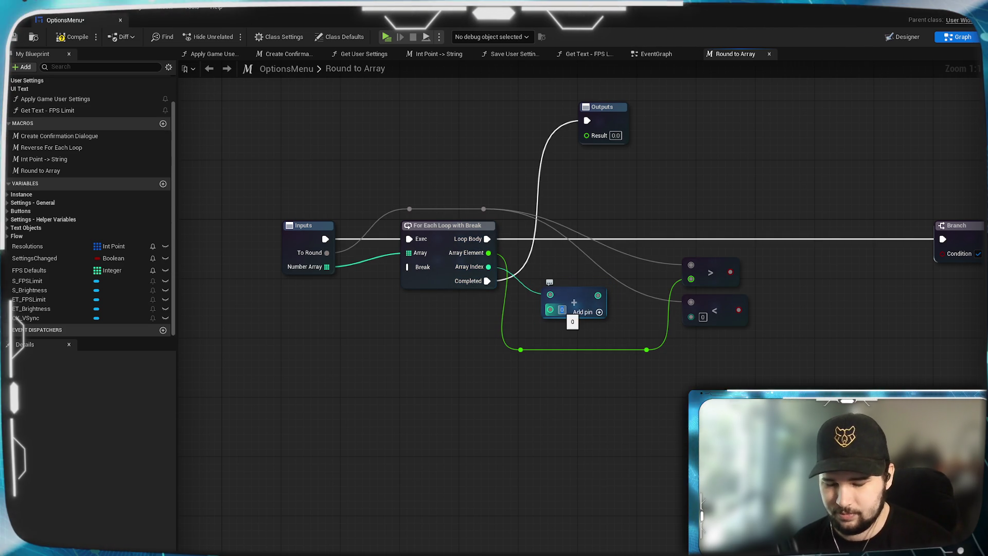
type("1")
key("Return")
left_click(447, 225)
- Add a GET node on Number Array, indexed by Array Index + 1
left_click(309, 225)
mouse_move(326, 267)
left_mouse_down()
mouse_move(593, 271)
mouse_move(612, 384)
left_mouse_up()
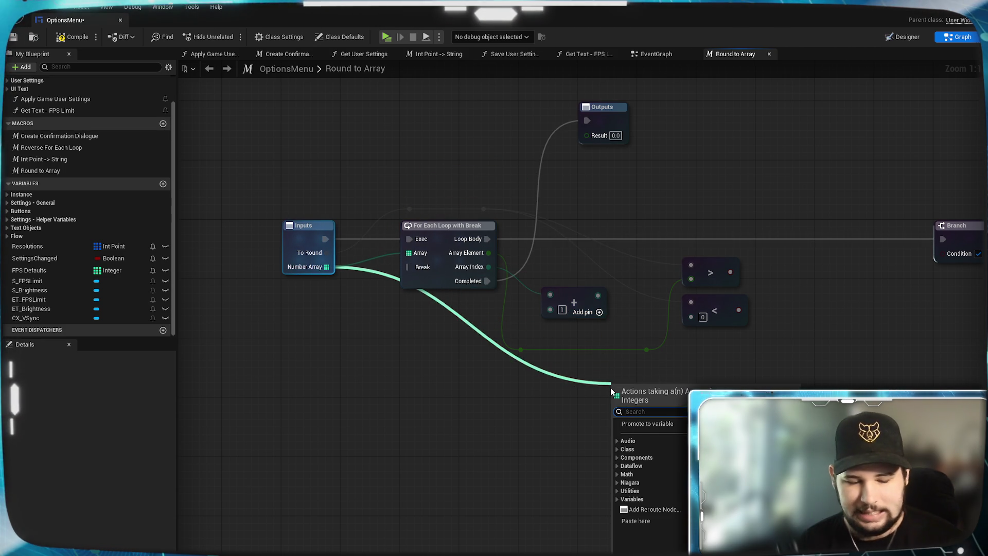
type("get")
key("Return")
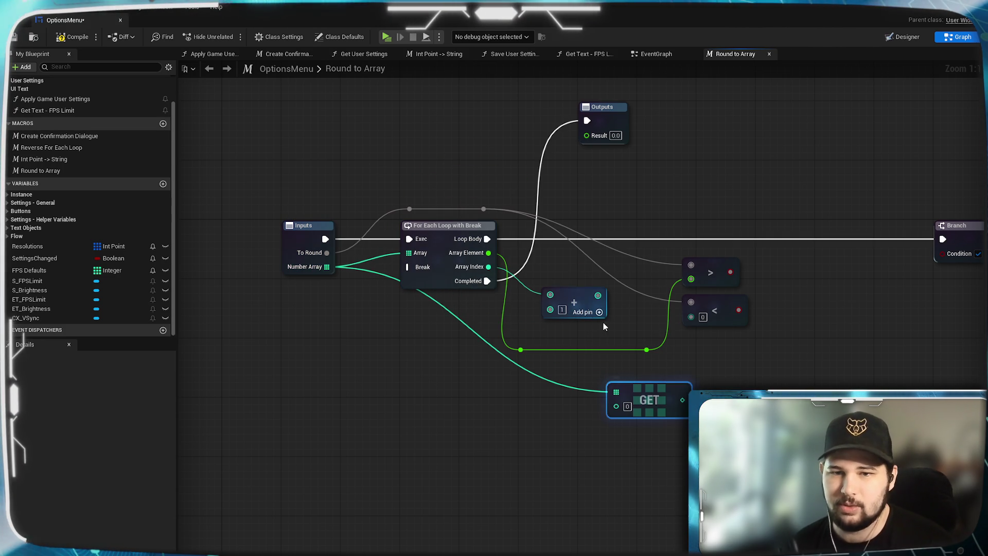
mouse_move(488, 267)
left_mouse_down()
mouse_move(616, 412)
mouse_move(634, 274)
mouse_move(643, 270)
left_mouse_up()
left_click_drag(574, 304, 549, 303)
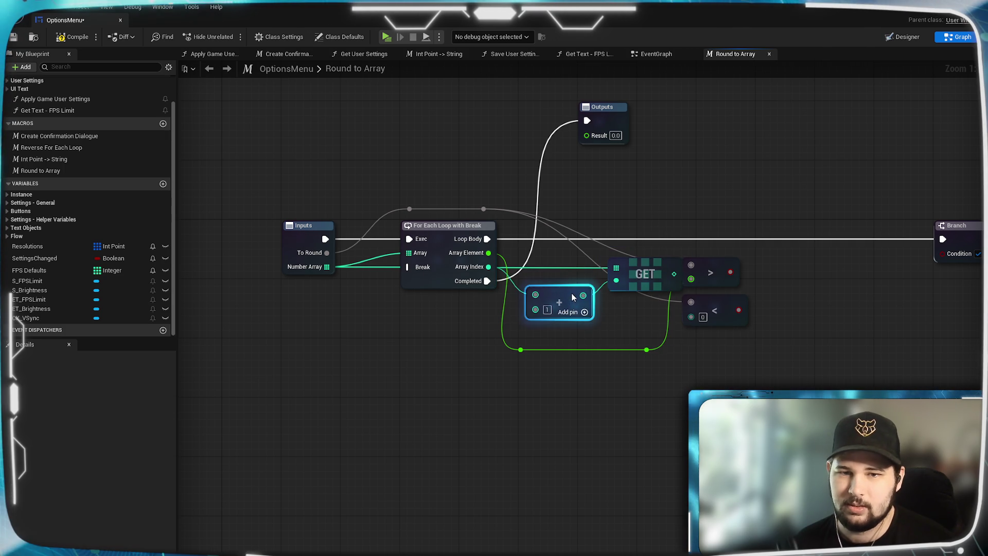
- Wire To Round and the GET value into the < node's inputs, tidying the + node below
mouse_move(641, 268)
left_mouse_down()
mouse_move(627, 276)
mouse_move(691, 302)
left_mouse_up()
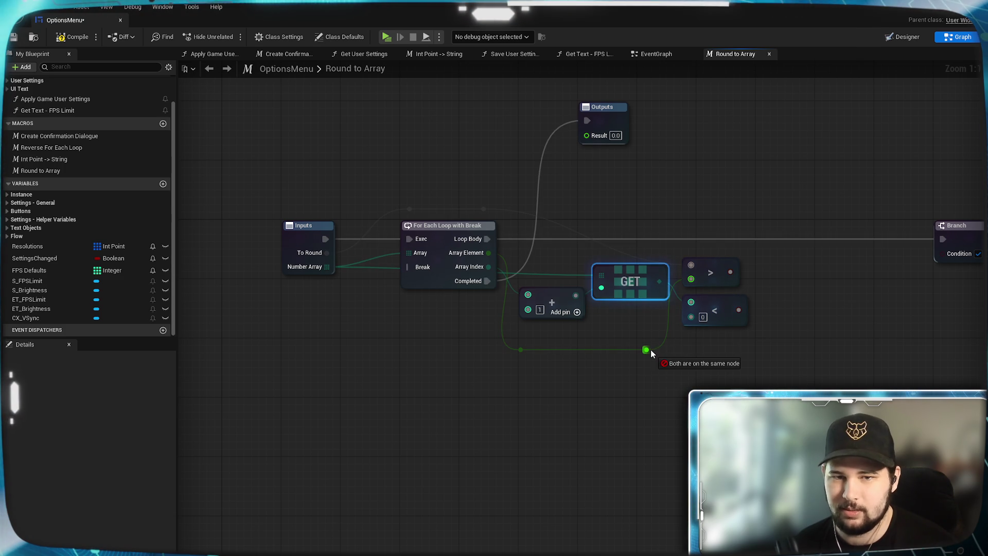
mouse_move(483, 209)
left_mouse_down()
mouse_move(691, 302)
mouse_move(679, 319)
mouse_move(690, 316)
left_mouse_up()
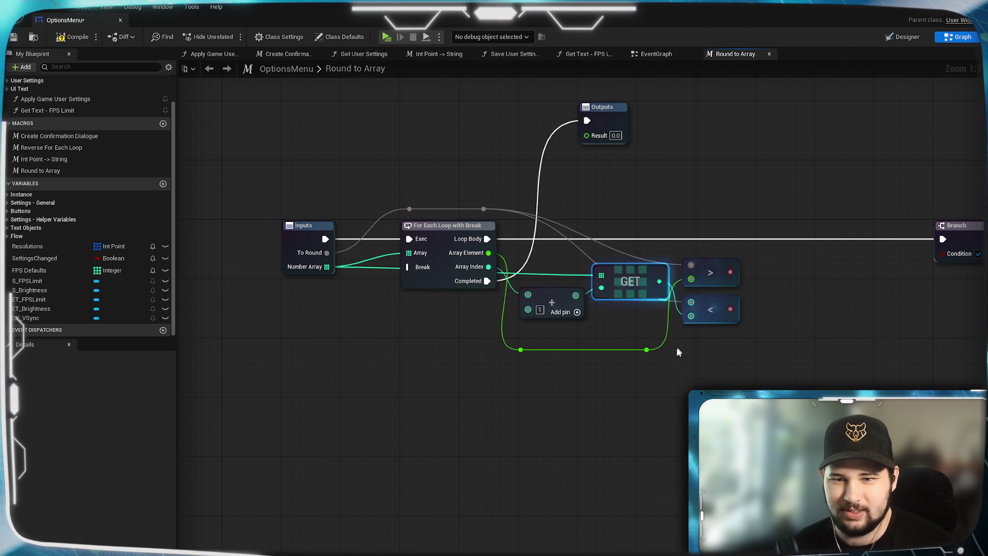
left_click_drag(634, 271, 635, 307)
left_click_drag(551, 303, 552, 318)
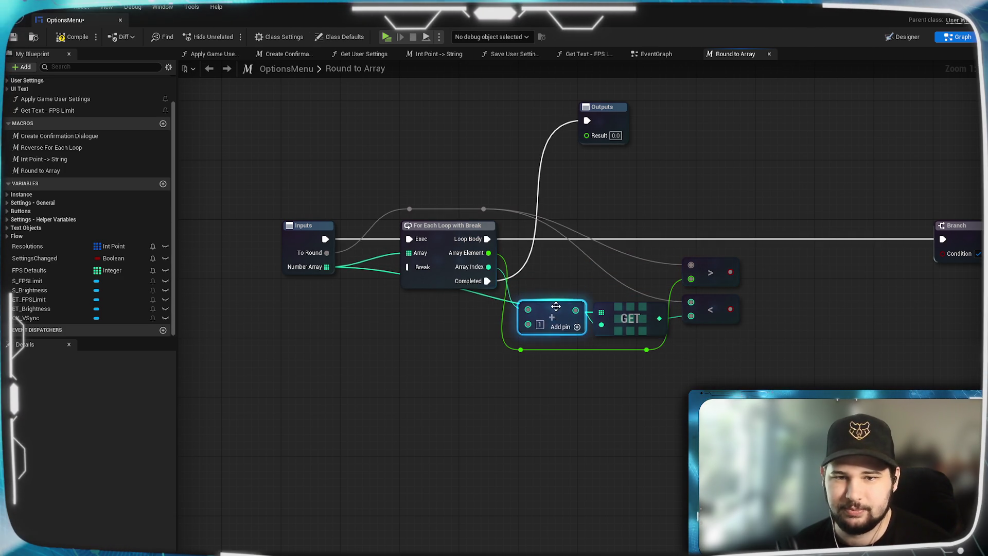
- Save the macro
left_click(13, 37)
left_click(773, 367)
mouse_move(774, 367)
left_mouse_down()
mouse_move(595, 393)
mouse_move(613, 393)
mouse_move(573, 387)
left_mouse_up()
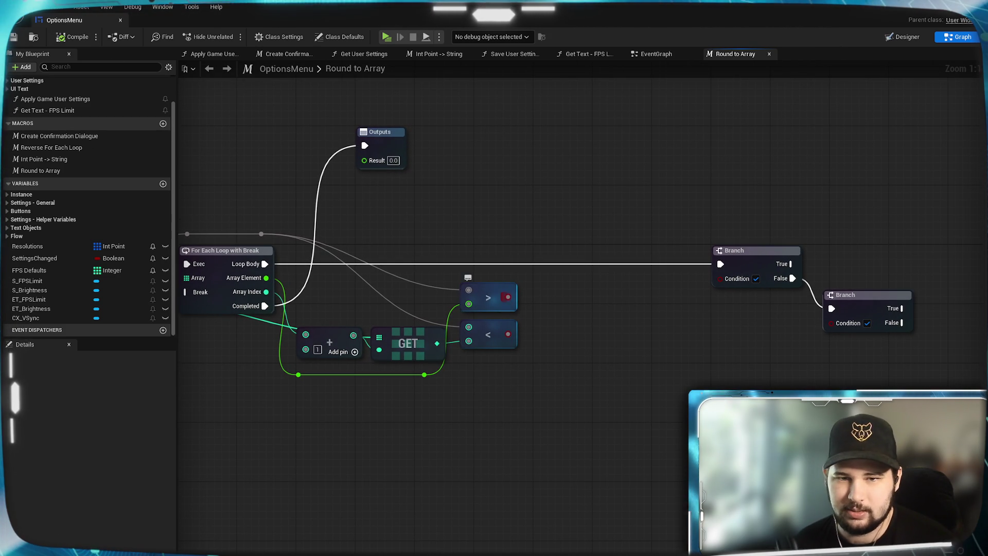
left_click_drag(508, 297, 549, 304)
- Combine the > and < results with an AND Boolean node
type("and")
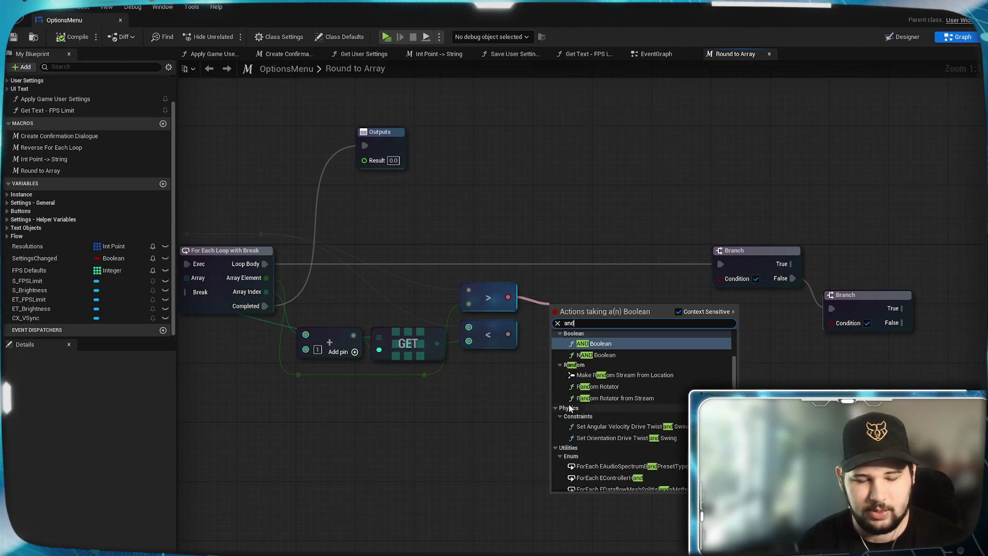
key("Return")
left_click_drag(507, 334, 557, 325)
left_click_drag(579, 309, 567, 301)
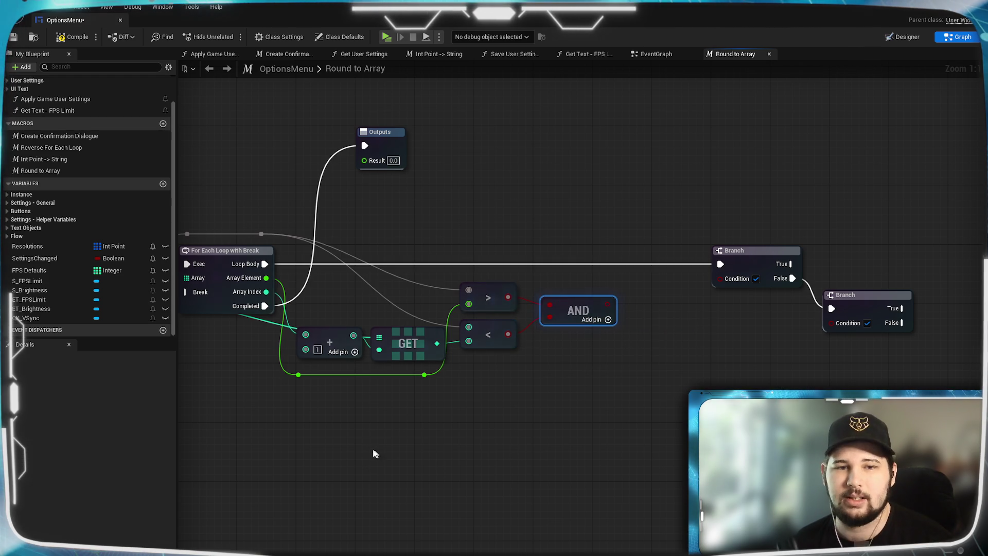
- Connect the AND result to the first Branch's Condition
left_click_drag(489, 459, 615, 475)
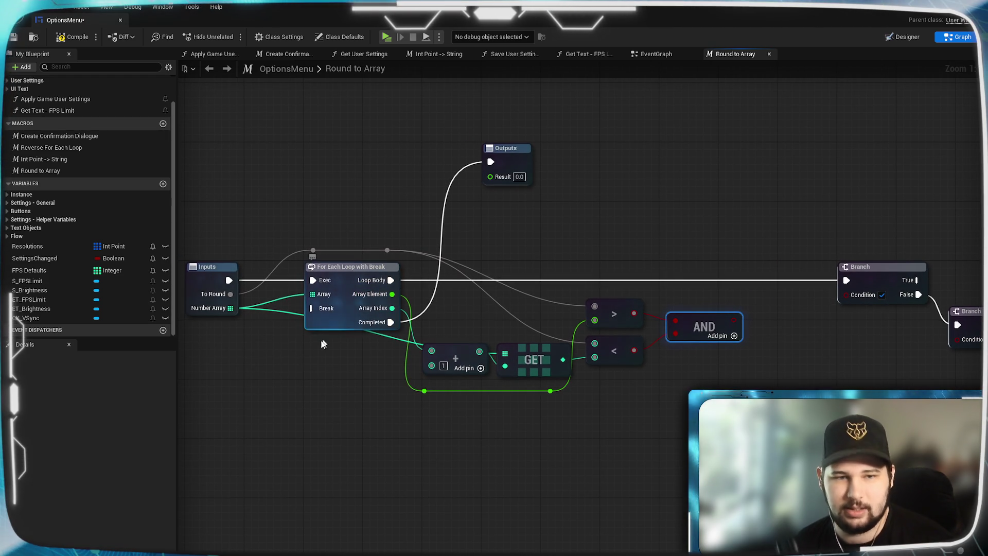
left_click_drag(771, 383, 673, 397)
left_click_drag(645, 326, 767, 301)
left_click(782, 280)
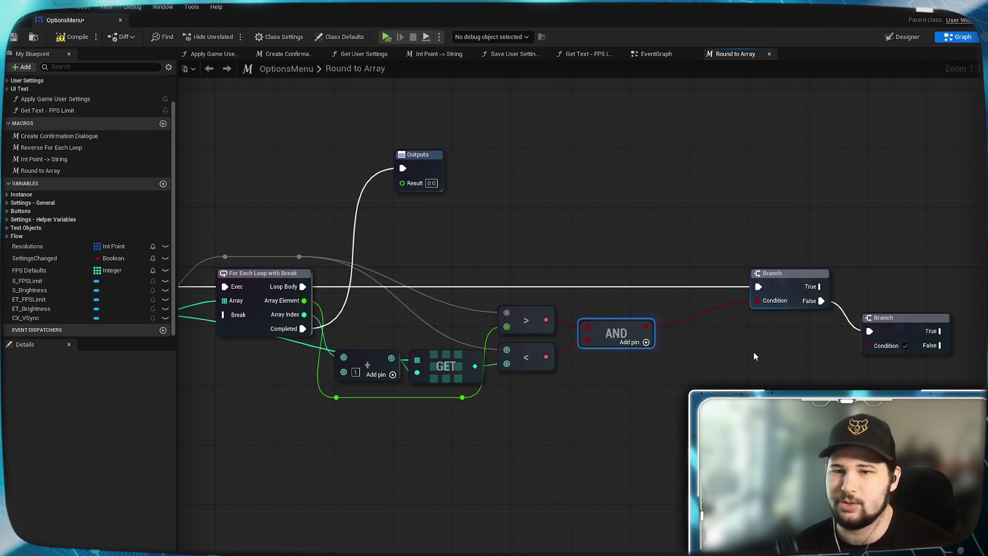
- Run the second Branch from the first Branch's True output
left_click_drag(755, 357, 515, 339)
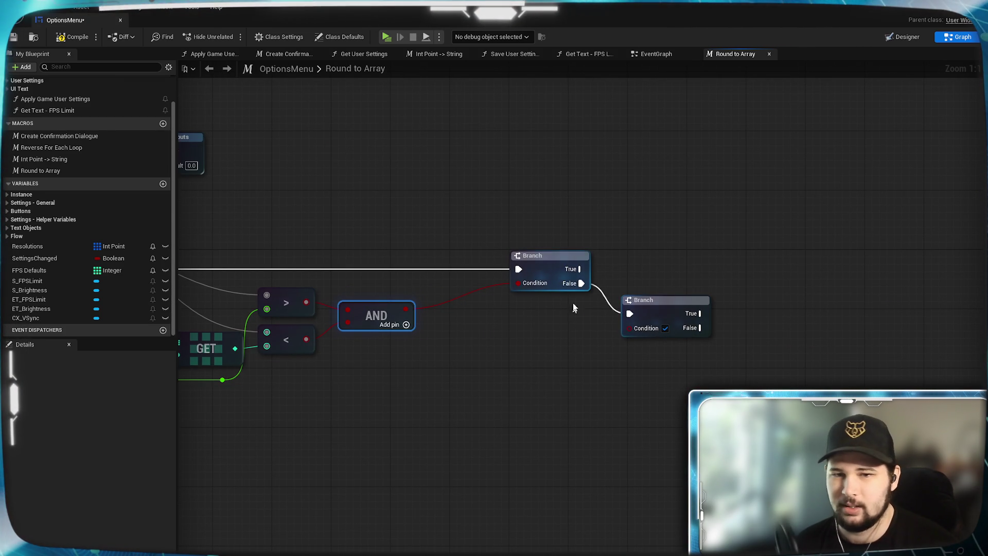
mouse_move(579, 268)
left_mouse_down()
mouse_move(654, 272)
mouse_move(629, 314)
left_mouse_up()
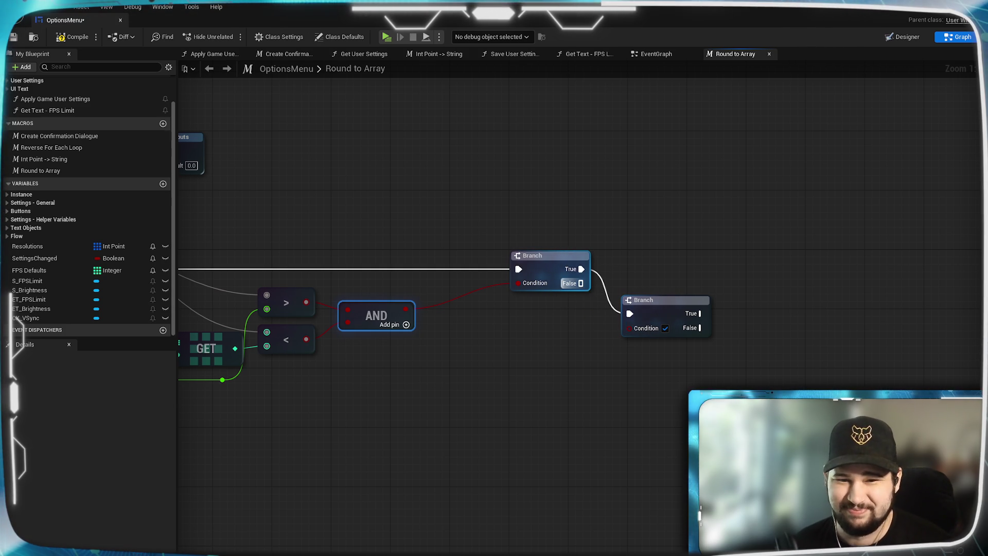
mouse_move(486, 366)
left_mouse_down()
mouse_move(763, 354)
mouse_move(713, 392)
mouse_move(700, 389)
left_mouse_up()
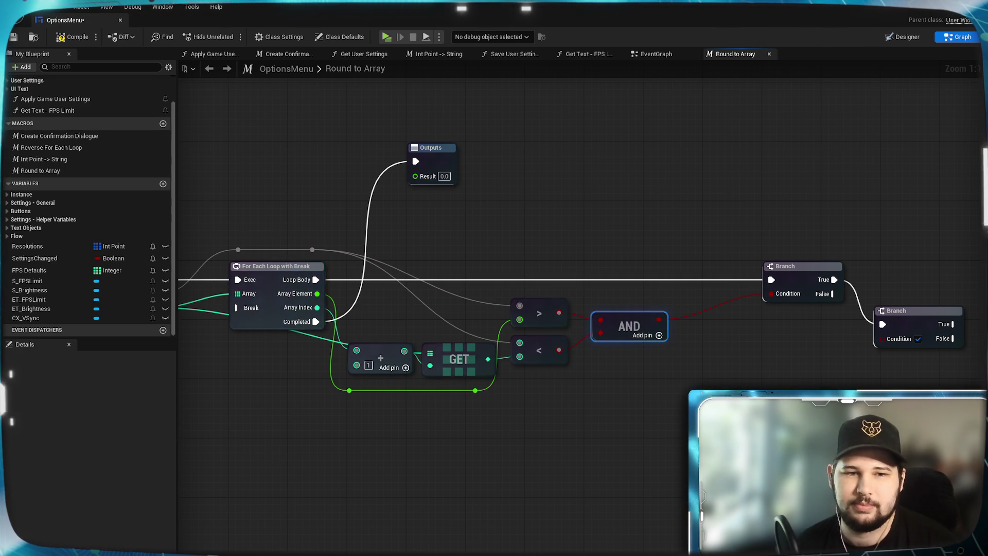
left_click_drag(268, 450, 345, 440)
left_click_drag(780, 409, 563, 409)
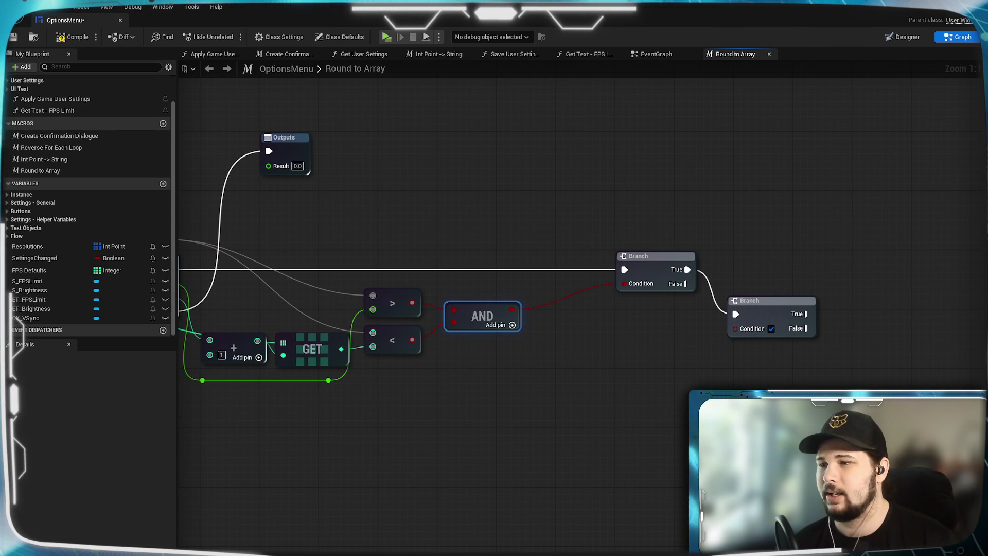
- Nudge the second Branch down and add a <= comparison fed by the rerouted To Round value
left_click(760, 302)
left_click_drag(761, 302, 767, 317)
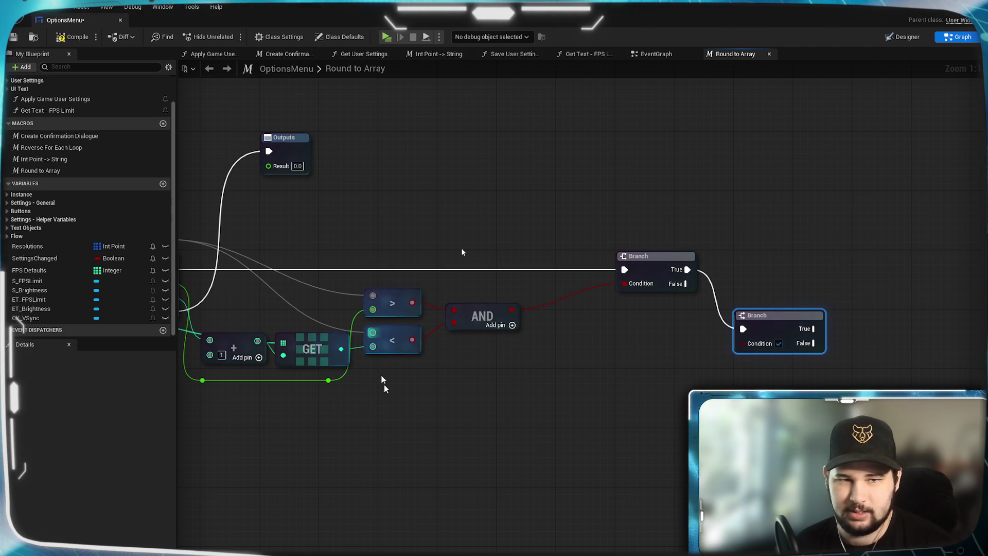
left_click_drag(461, 252, 601, 262)
mouse_move(305, 250)
left_mouse_down()
mouse_move(723, 342)
mouse_move(727, 364)
left_mouse_up()
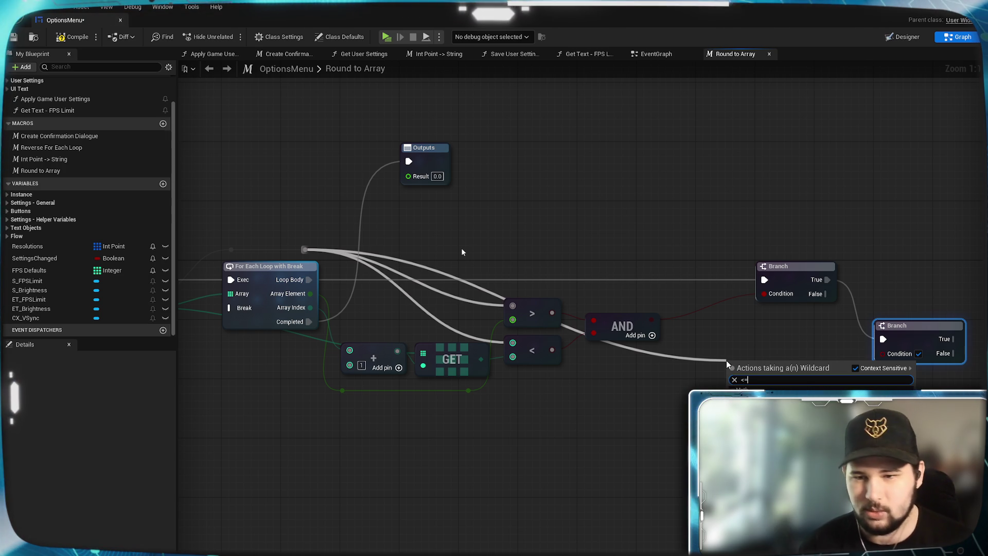
key("Return")
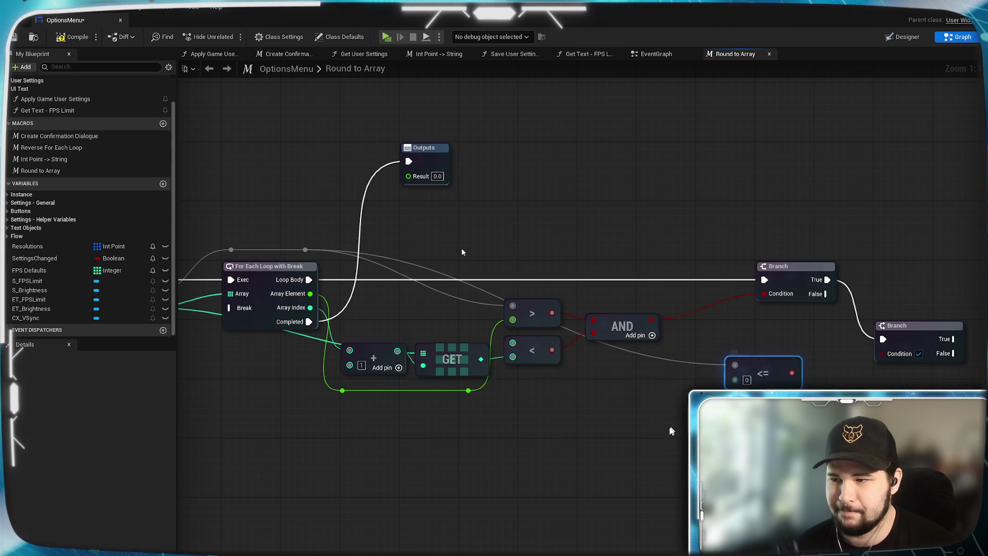
- Add a + node summing the current Array Element and the GET value
left_click_drag(461, 248, 597, 245)
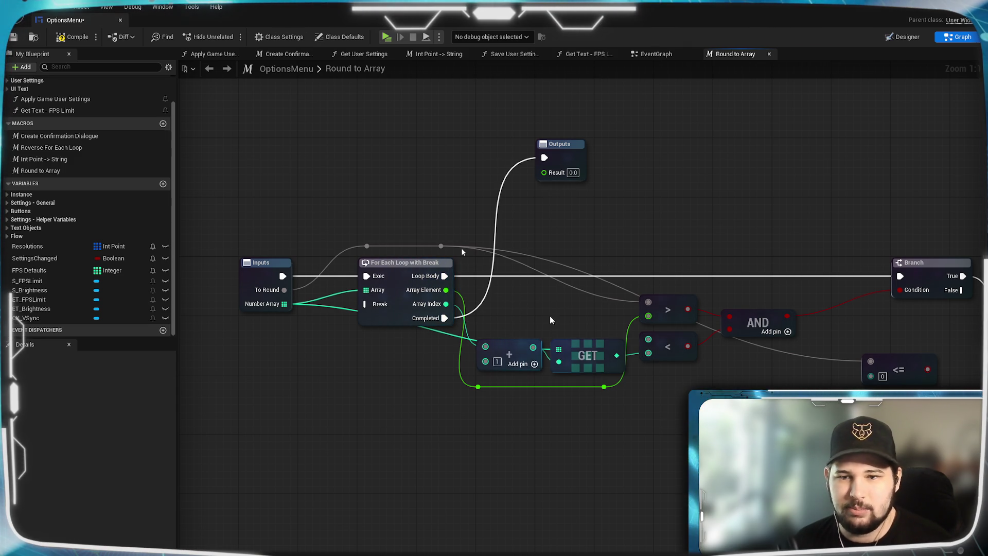
mouse_move(445, 291)
left_mouse_down()
mouse_move(556, 432)
mouse_move(649, 417)
left_mouse_up()
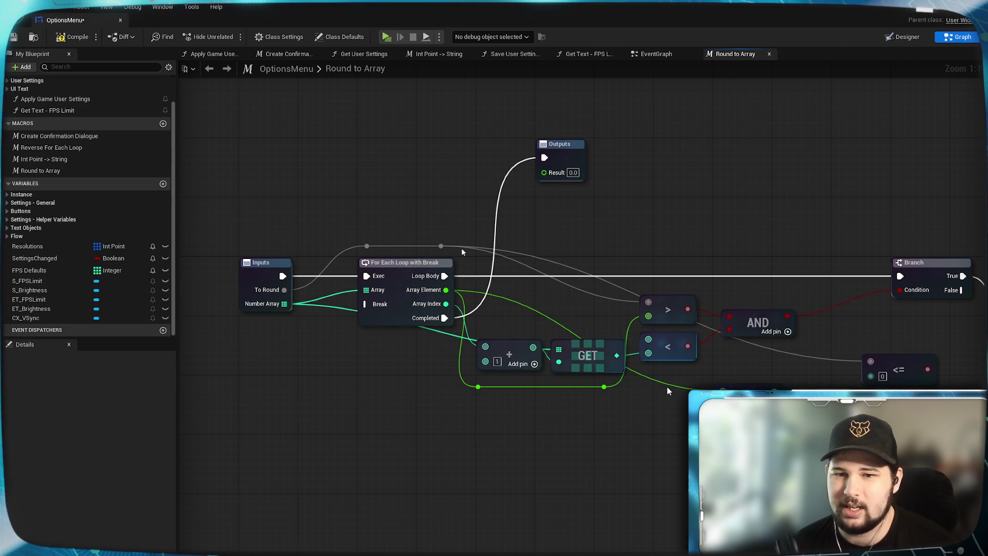
mouse_move(617, 355)
left_mouse_down()
mouse_move(641, 382)
mouse_move(705, 406)
mouse_move(669, 409)
mouse_move(672, 387)
mouse_move(619, 401)
left_mouse_up()
key("Return")
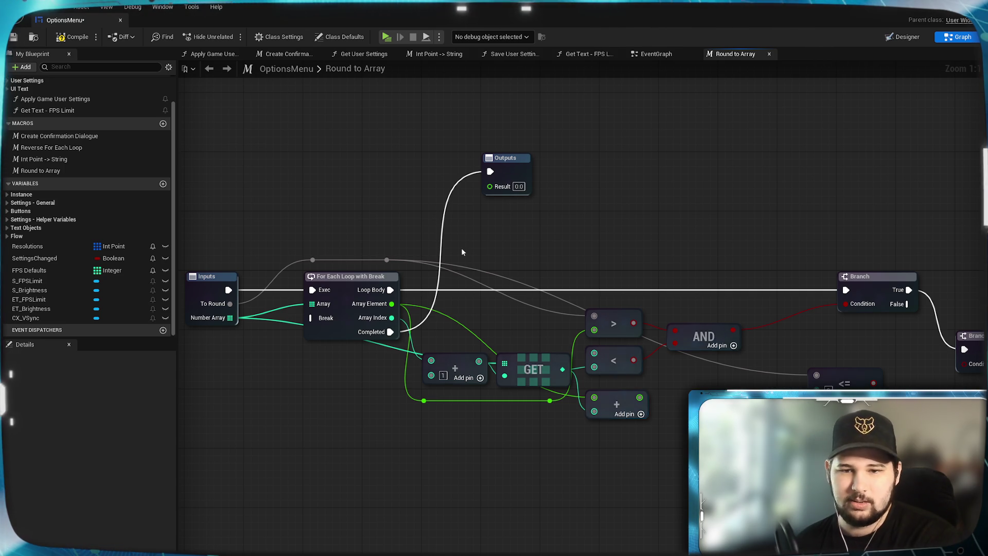
- Divide the + node's sum by 2.0 with a ÷ node aligned beside it
left_click_drag(687, 413, 679, 442)
left_click_drag(609, 399, 645, 404)
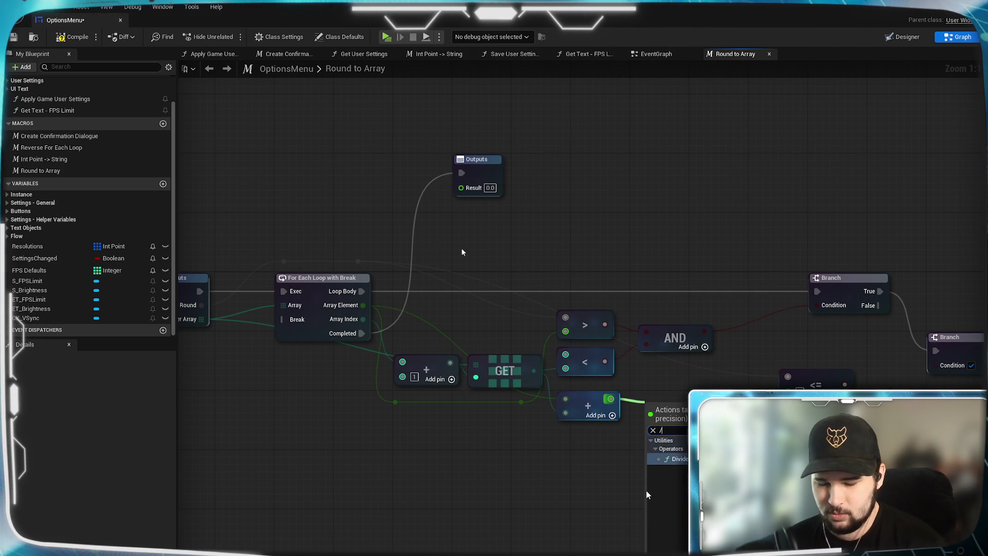
type("/")
key("Return")
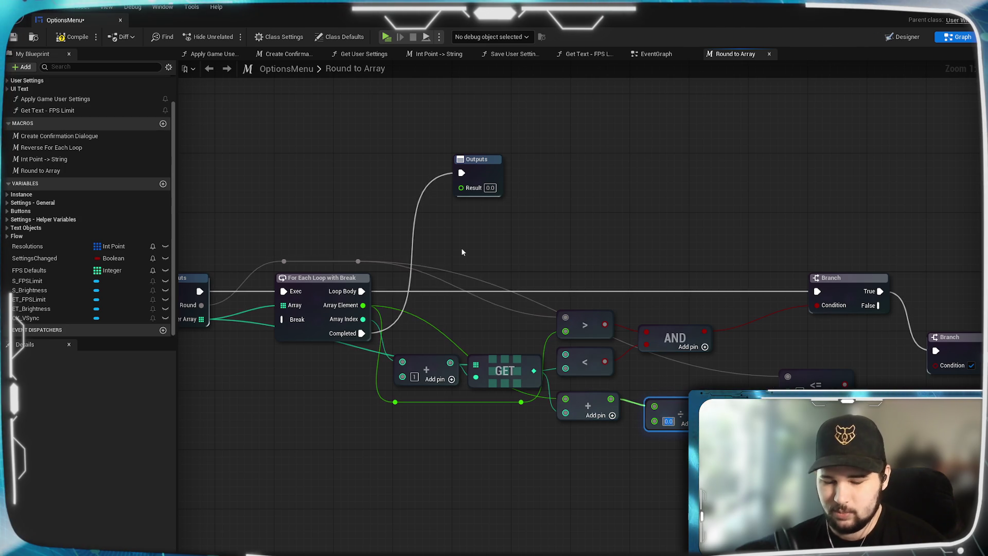
type("2")
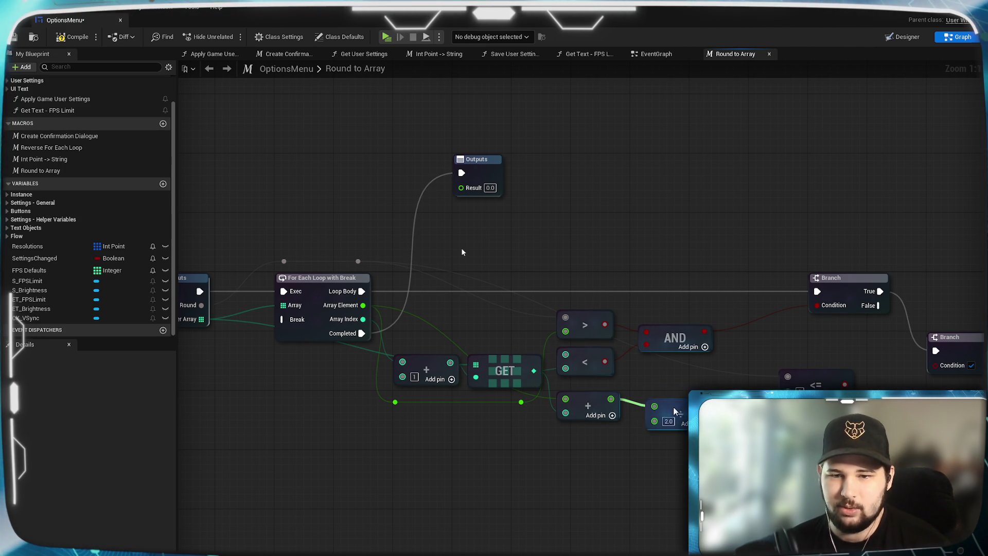
left_click_drag(678, 392, 663, 385)
mouse_move(708, 473)
left_mouse_down()
mouse_move(634, 483)
mouse_move(584, 504)
mouse_move(578, 521)
mouse_move(589, 499)
mouse_move(538, 510)
mouse_move(554, 479)
left_mouse_up()
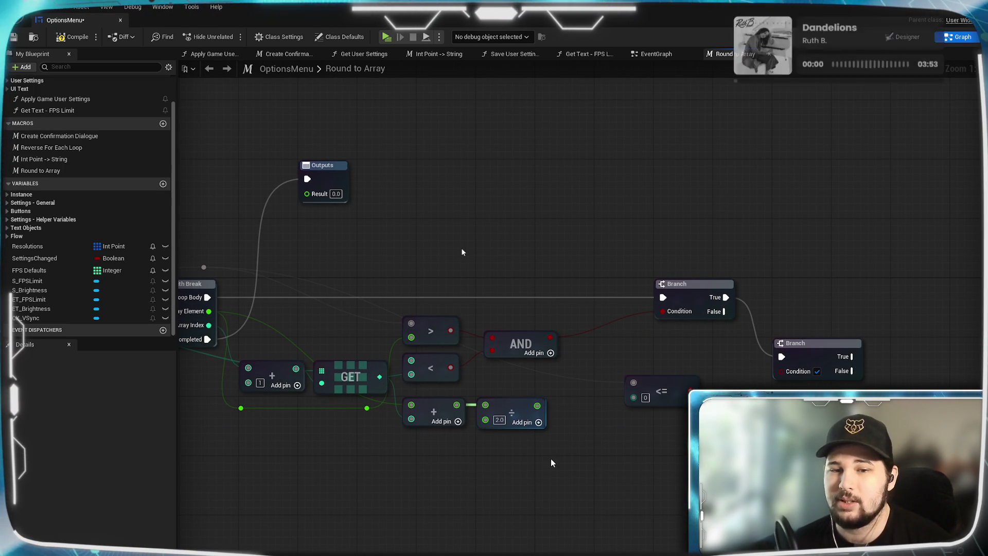
- Connect the rerouted To Round value into the < comparison, compiling and saving the blueprint
left_click(75, 40)
left_click(14, 37)
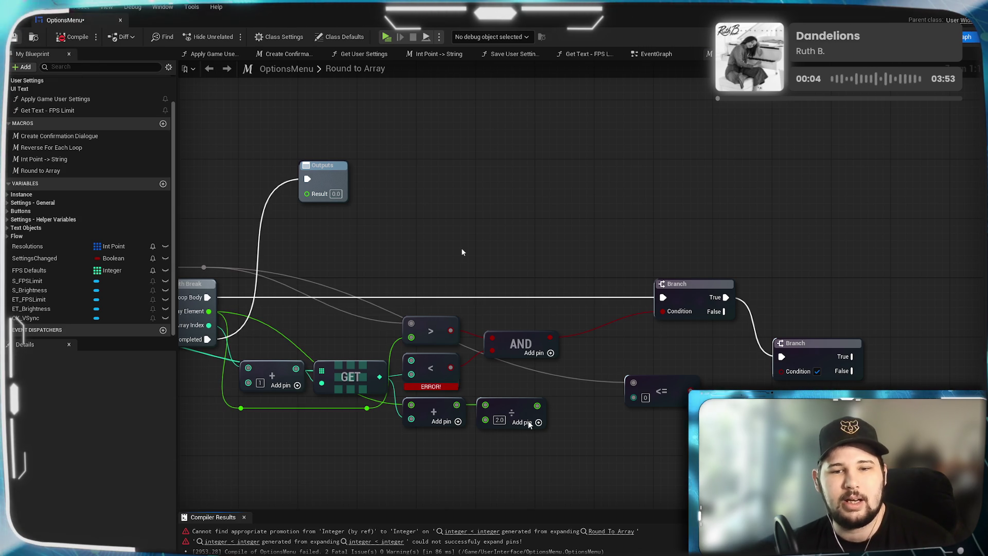
left_click_drag(426, 372, 532, 354)
mouse_move(416, 277)
left_mouse_down()
mouse_move(569, 314)
mouse_move(623, 370)
left_mouse_up()
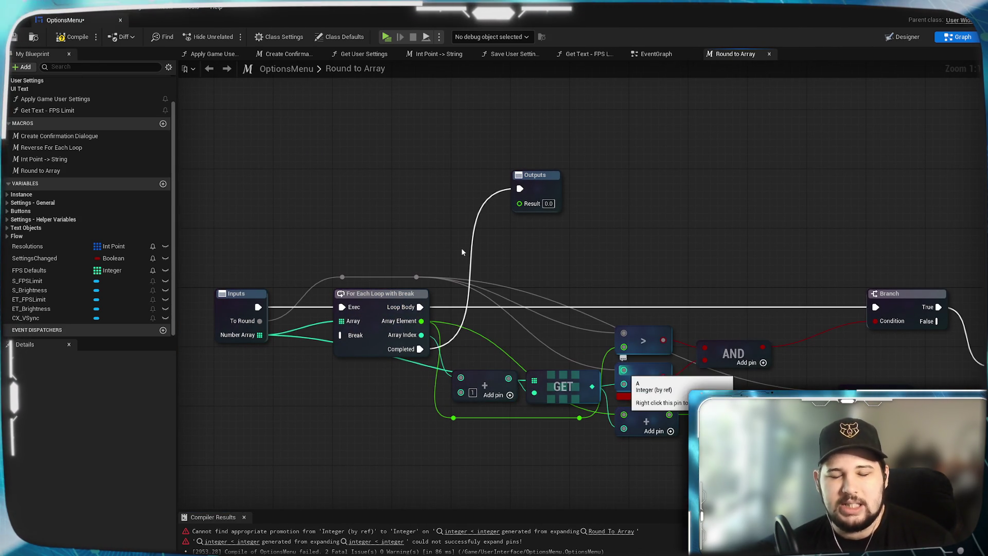
left_click(72, 36)
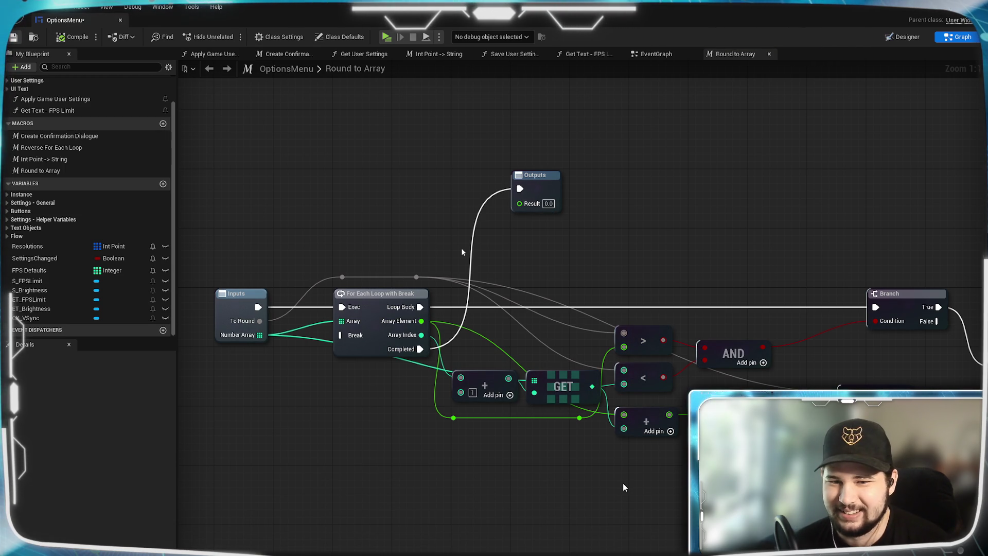
key("ctrl+s")
- Wire the ÷ result into <= and the <= result into the second Branch's Condition, then compile and save
left_click_drag(759, 441, 558, 442)
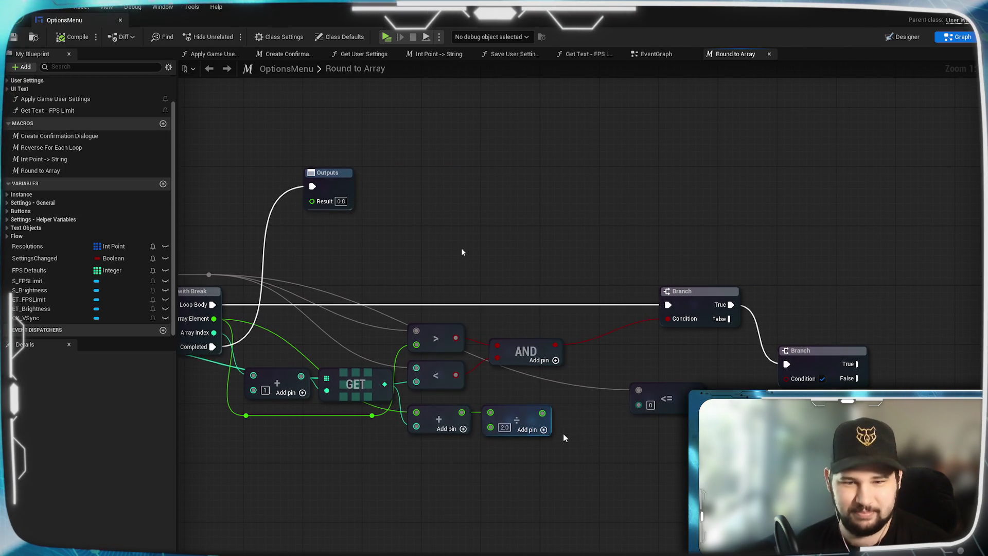
left_click(638, 405, "alt")
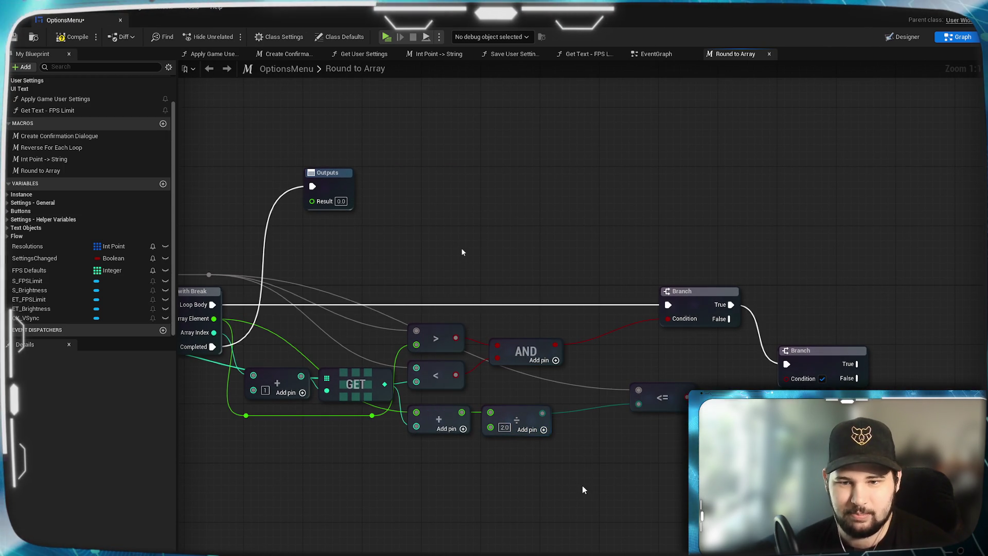
left_click_drag(688, 397, 787, 385)
left_click_drag(542, 413, 639, 403)
mouse_move(729, 453)
left_mouse_down()
mouse_move(567, 450)
mouse_move(526, 437)
left_mouse_up()
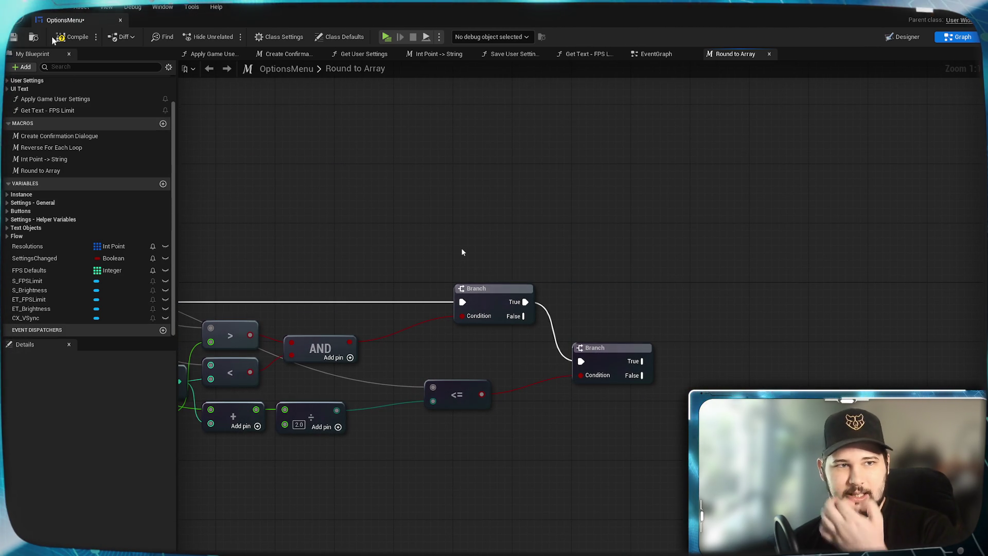
left_click(72, 37)
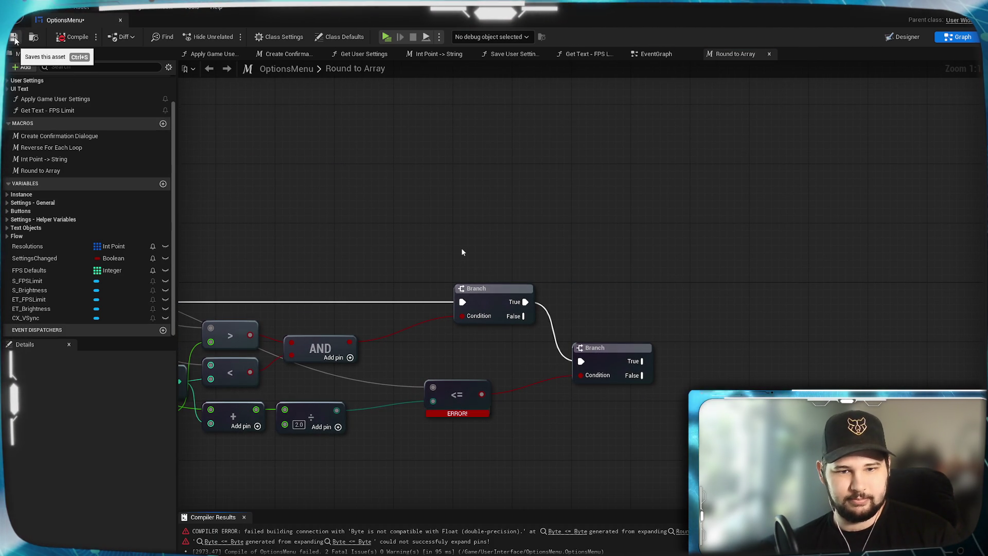
left_click(15, 38)
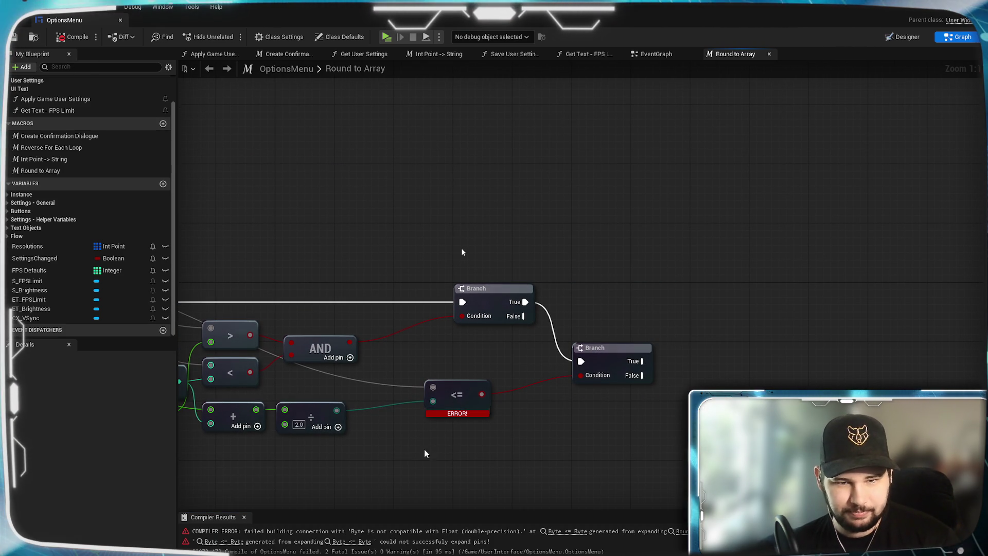
left_click_drag(400, 456, 598, 439)
mouse_move(278, 442)
left_mouse_down()
mouse_move(604, 430)
mouse_move(401, 417)
left_mouse_up()
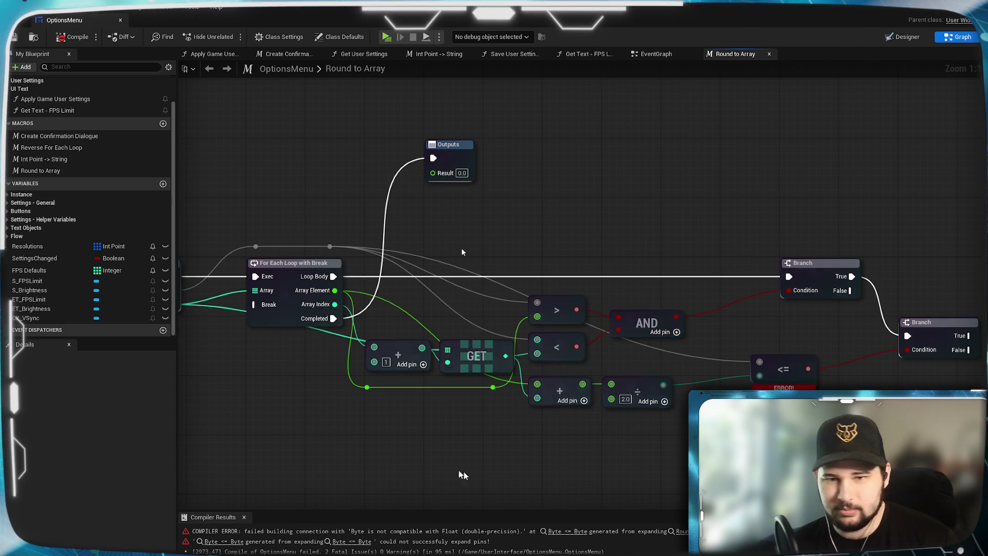
- Change the Inputs node's toRound pin type from Wildcard to Integer and recompile
left_click_drag(534, 470, 634, 444)
left_click(358, 249)
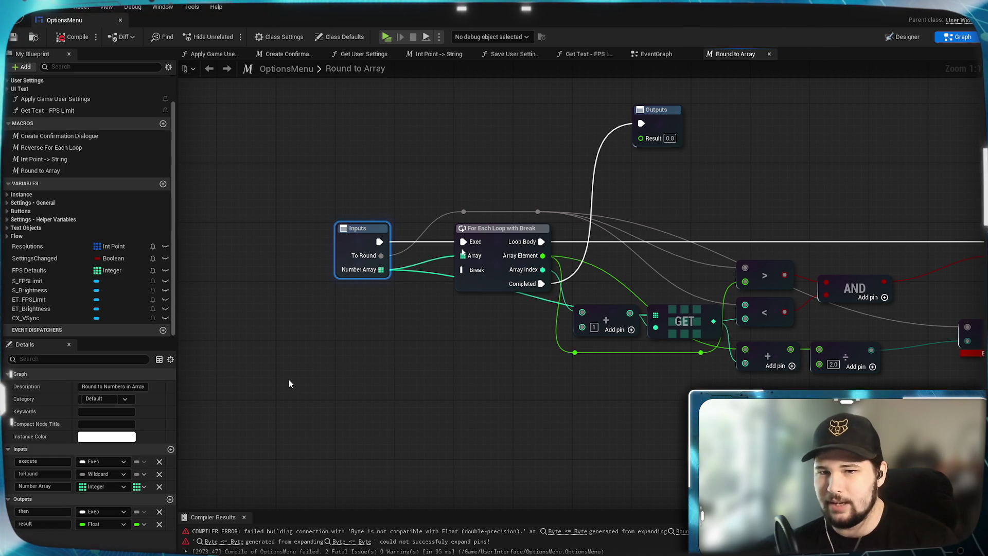
left_click(122, 473)
left_click(128, 326)
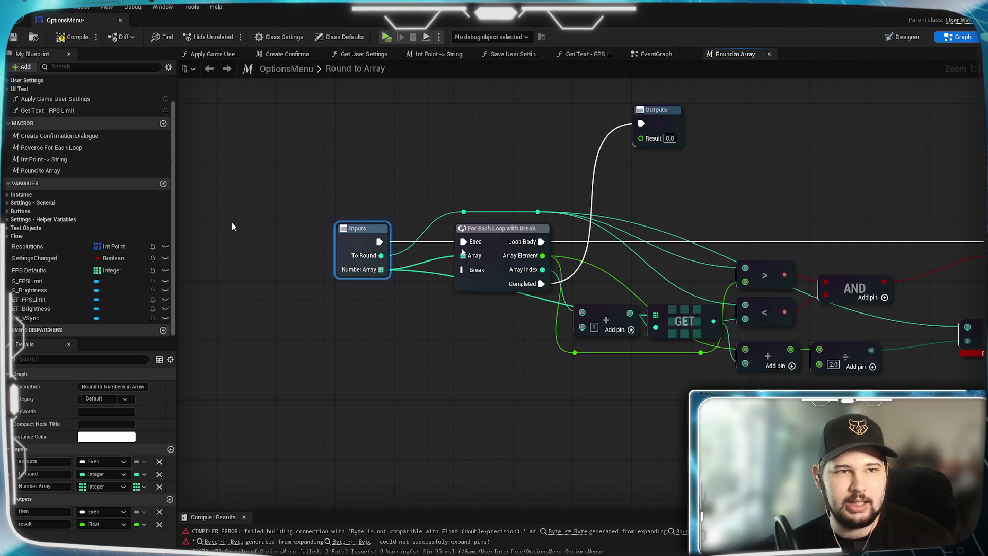
left_click(72, 37)
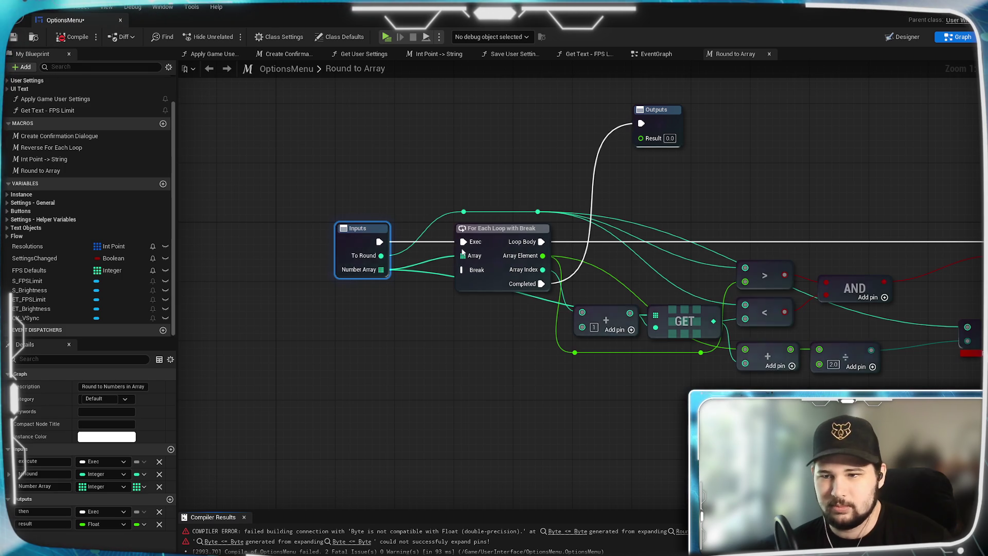
left_click_drag(820, 434, 529, 415)
left_click(661, 385)
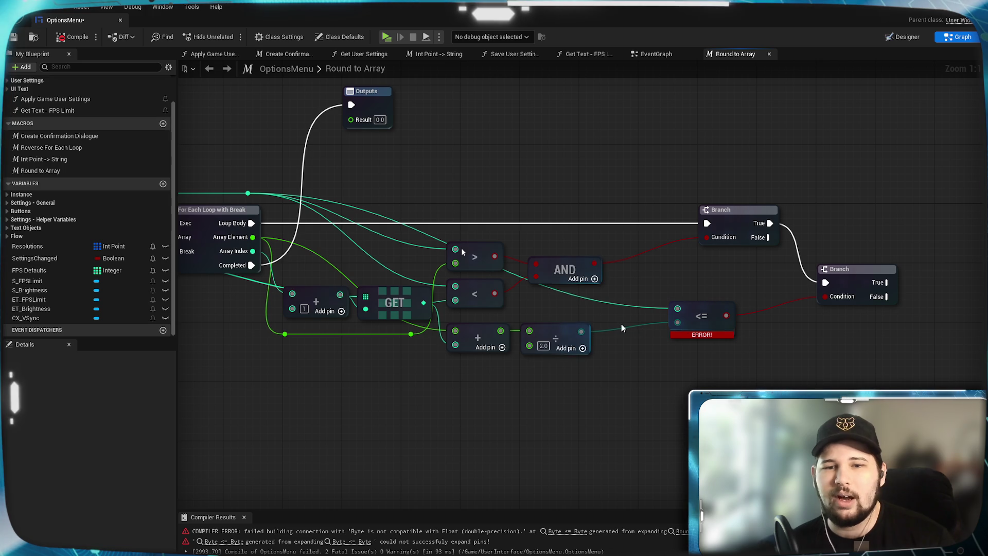
- Delete the old divide node
mouse_move(584, 335)
left_mouse_down()
mouse_move(618, 345)
mouse_move(585, 334)
mouse_move(647, 418)
left_mouse_up()
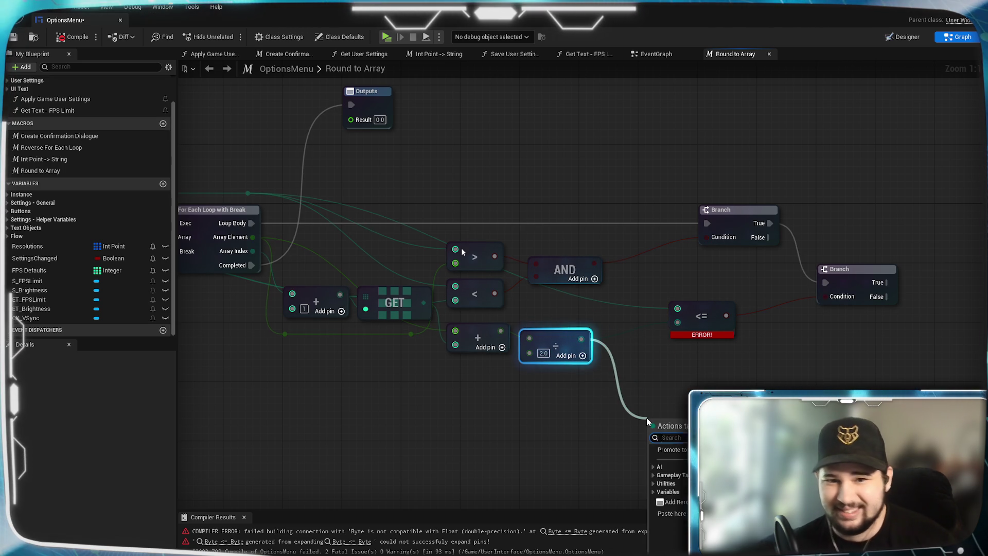
left_click(503, 401)
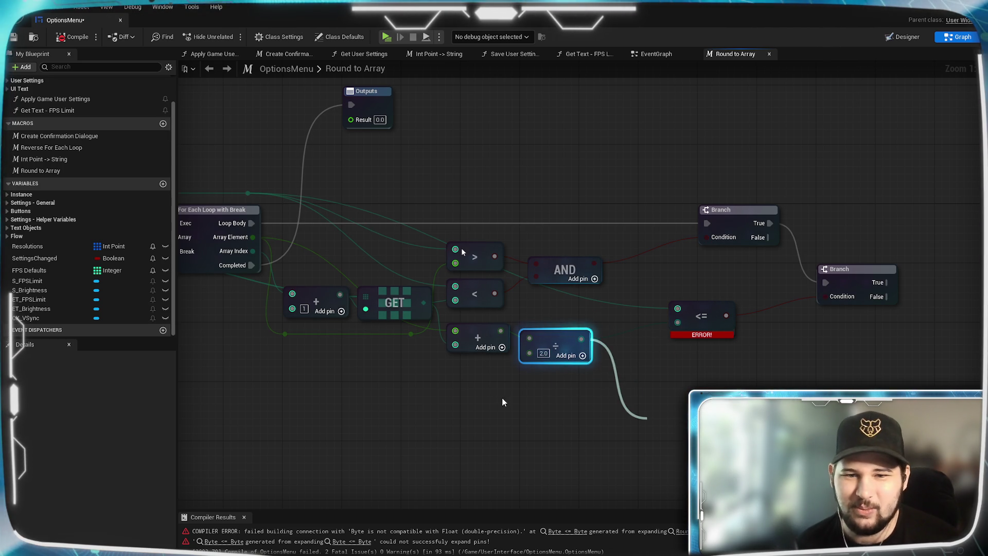
left_click_drag(556, 342, 597, 378)
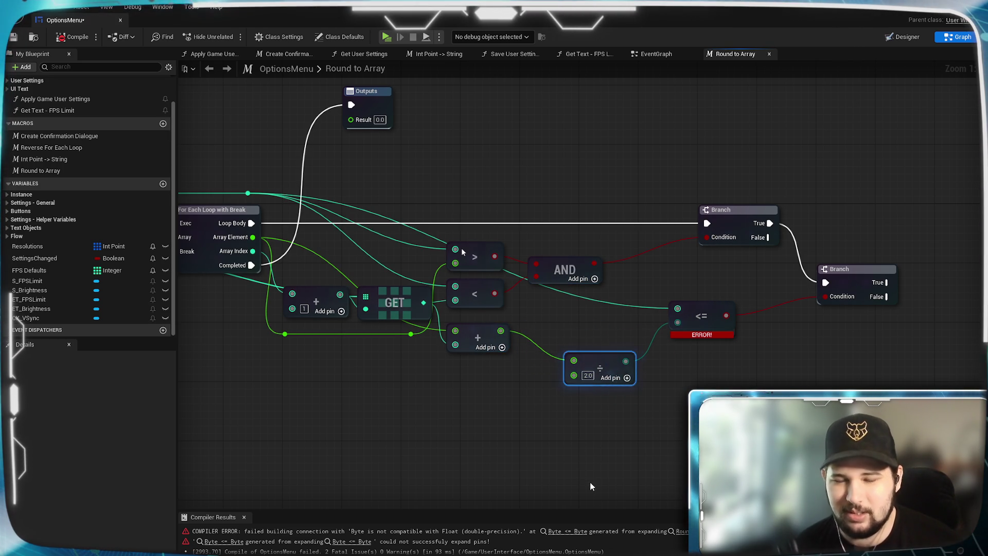
key("Delete")
- Add a new ÷ node dividing the + result by 2.0, wired into the <= second input
left_click_drag(500, 330, 540, 340)
type("/")
key("Return")
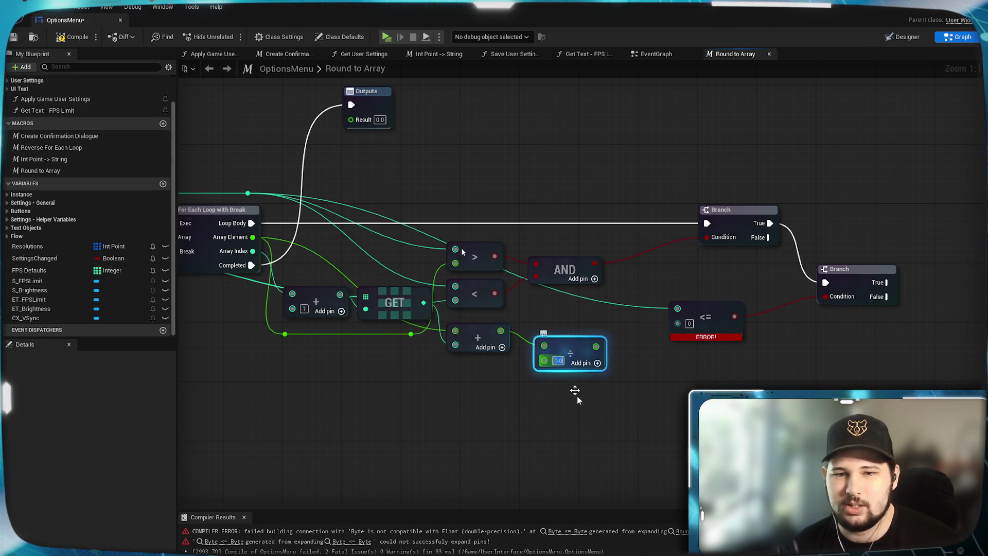
type("2")
left_click(584, 418)
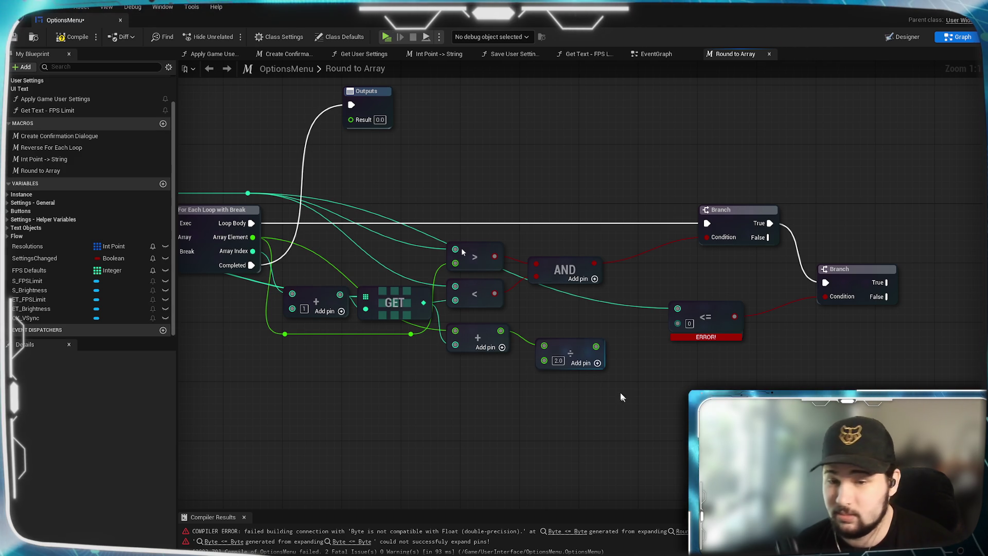
left_click_drag(596, 346, 677, 322)
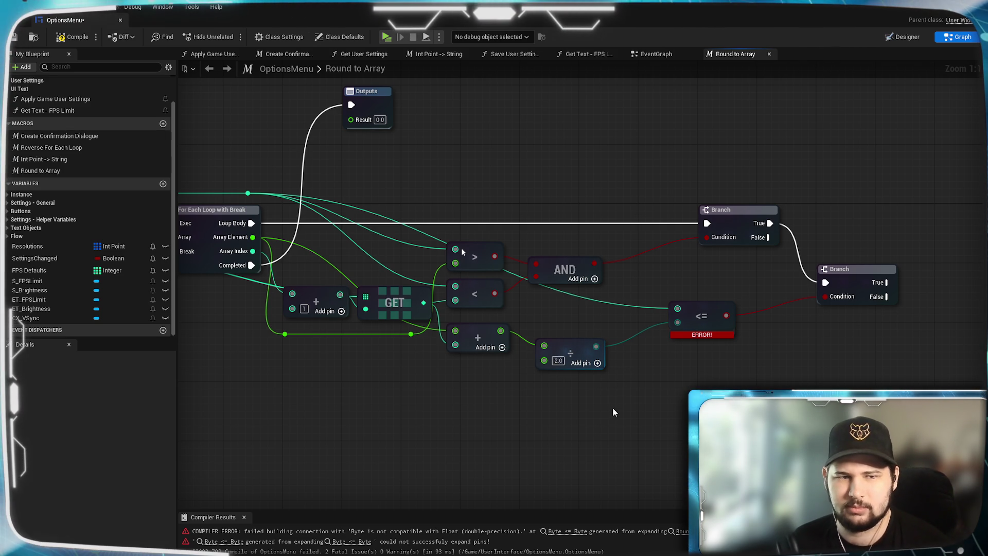
mouse_move(496, 428)
left_mouse_down()
mouse_move(743, 426)
mouse_move(581, 423)
left_mouse_up()
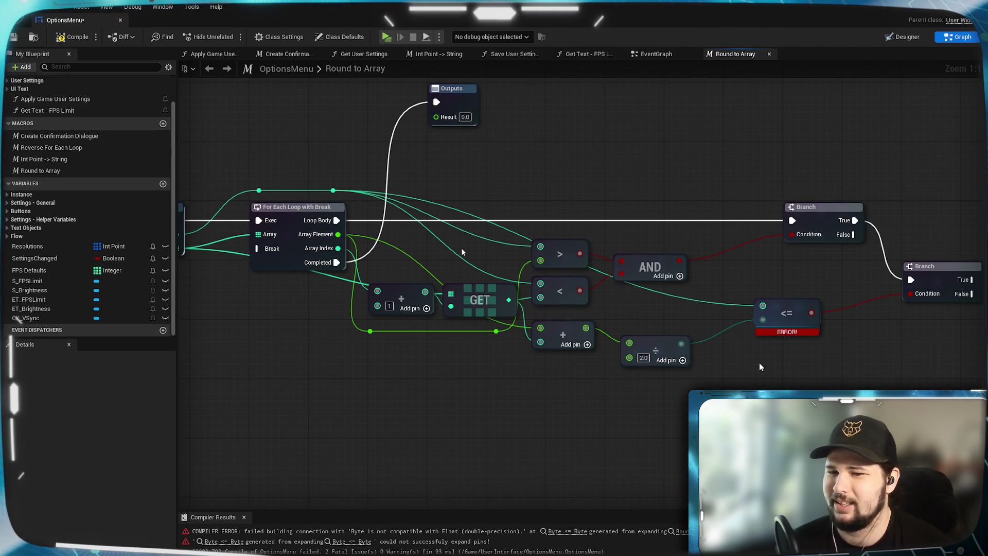
- Create a fresh <= node from the rerouted value, with the ÷ result as its lower input
left_click(763, 320, "alt")
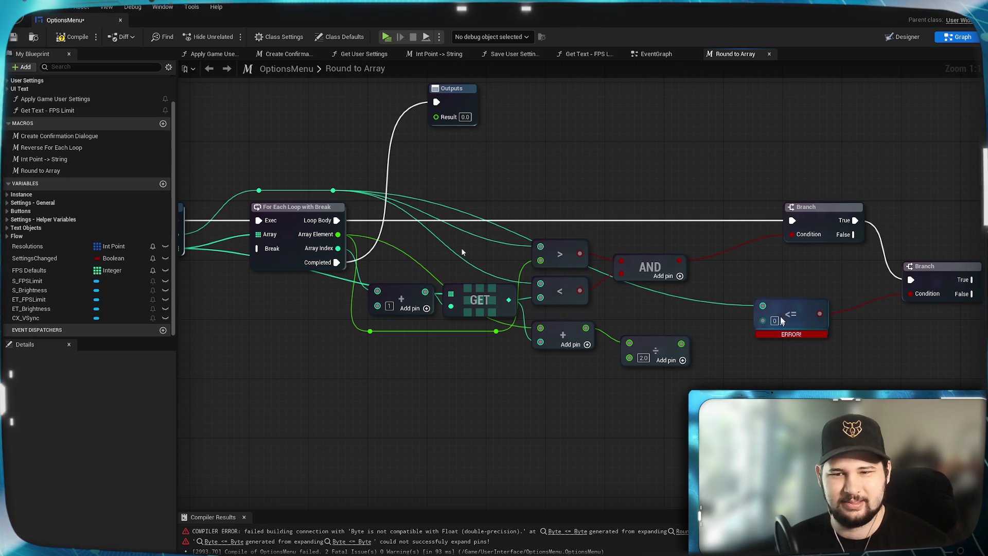
left_click_drag(779, 311, 786, 282)
left_click(329, 207)
mouse_move(333, 191)
left_mouse_down()
mouse_move(761, 346)
mouse_move(752, 339)
left_mouse_up()
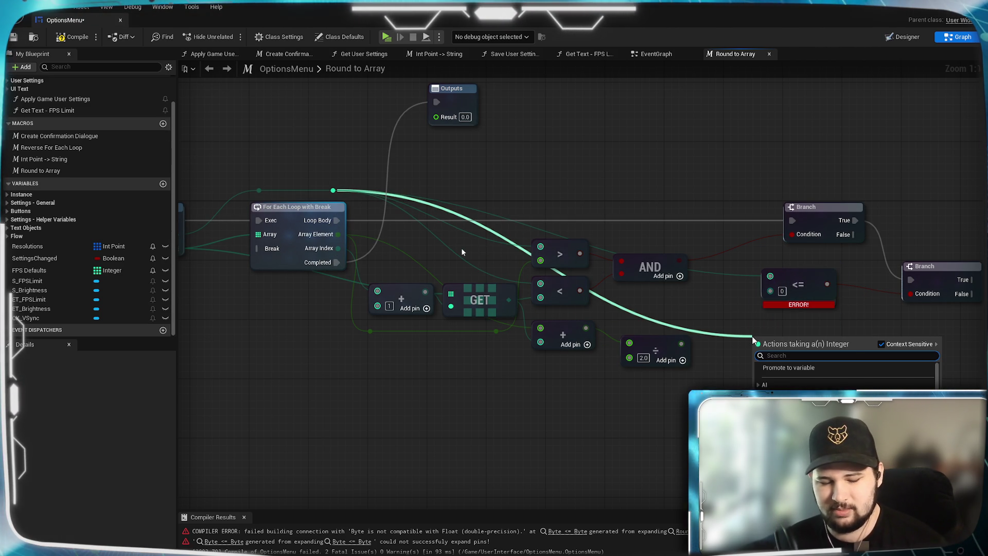
type("<=")
key("Return")
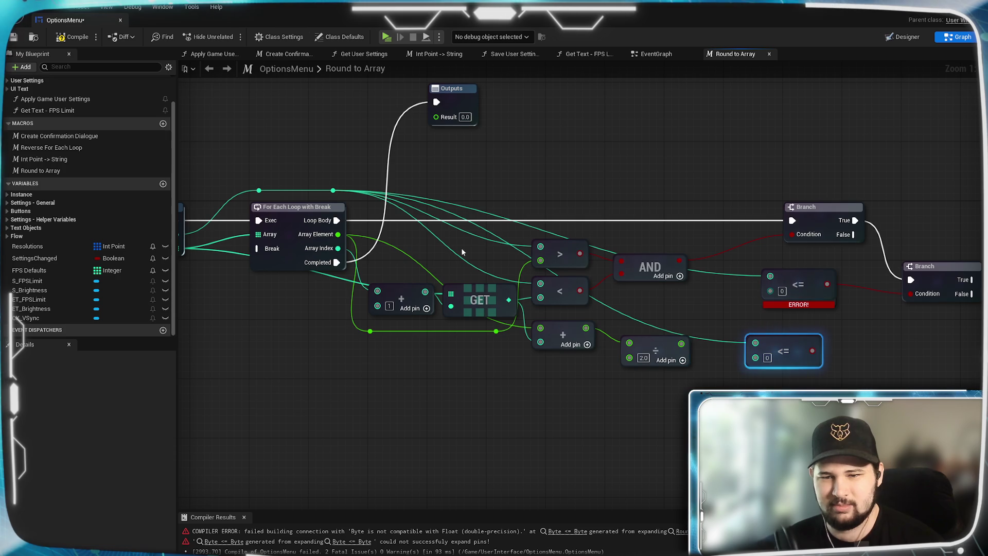
left_click_drag(681, 344, 755, 360)
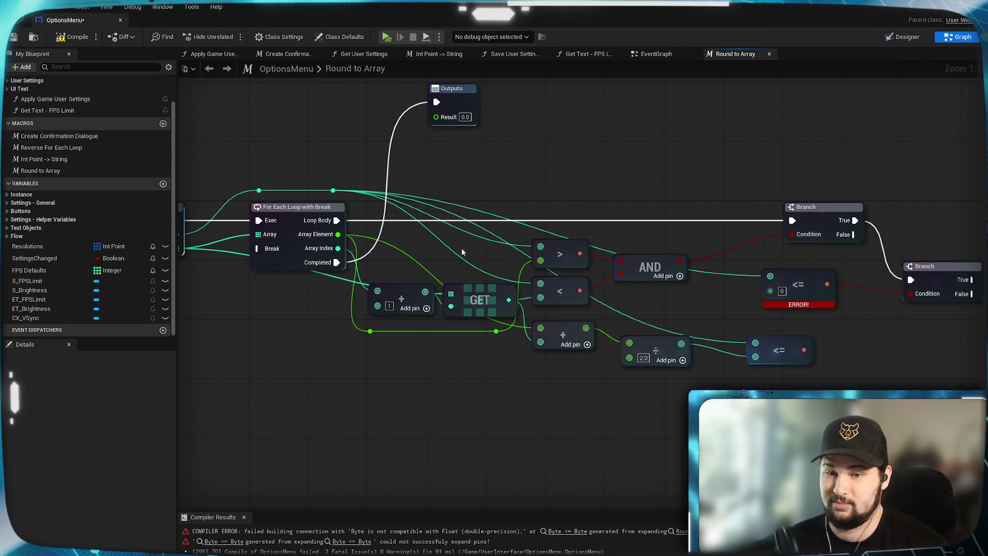
- Delete the broken comparison, wire the new <= into the second Branch's Condition, and compile
left_click(798, 285)
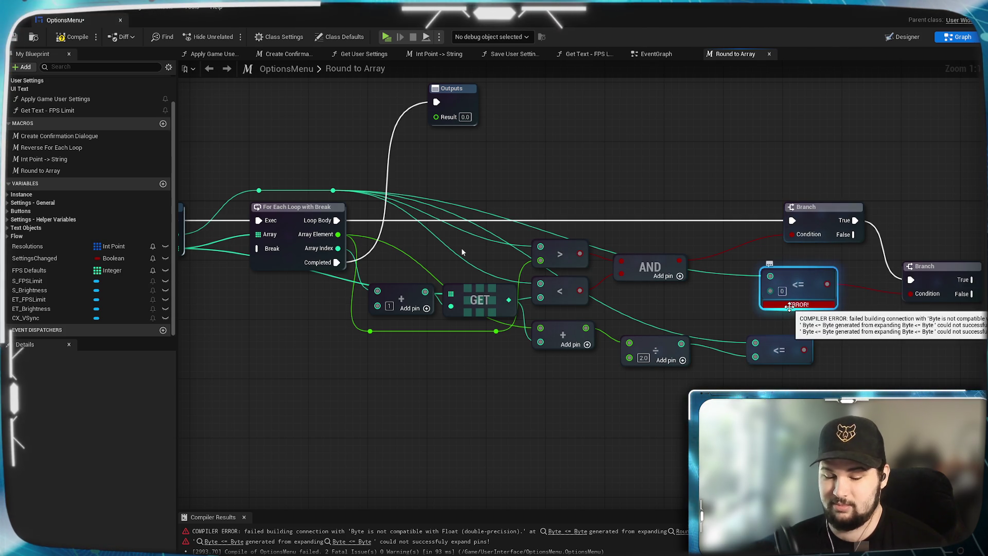
key("Delete")
left_click_drag(803, 350, 915, 298)
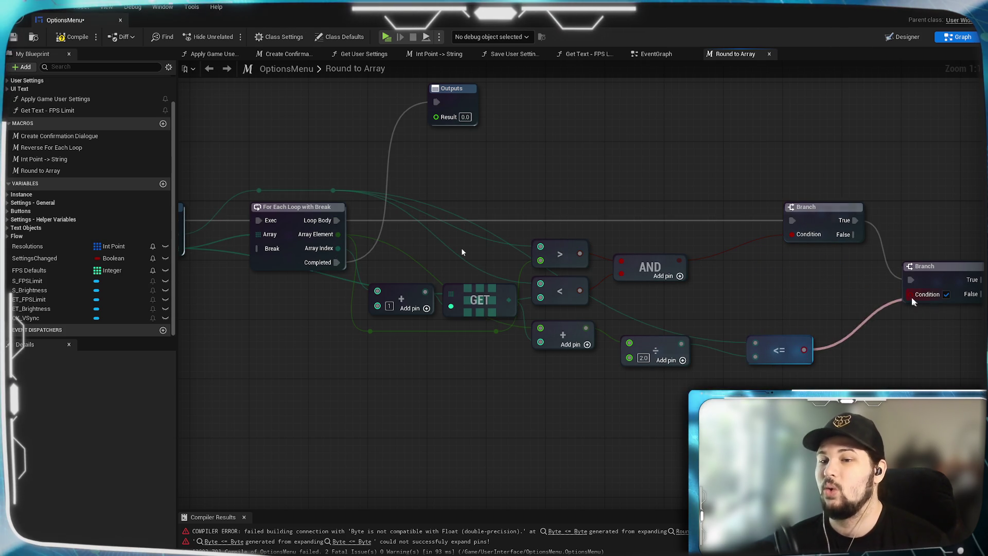
left_click_drag(782, 342, 774, 294)
left_click(662, 335)
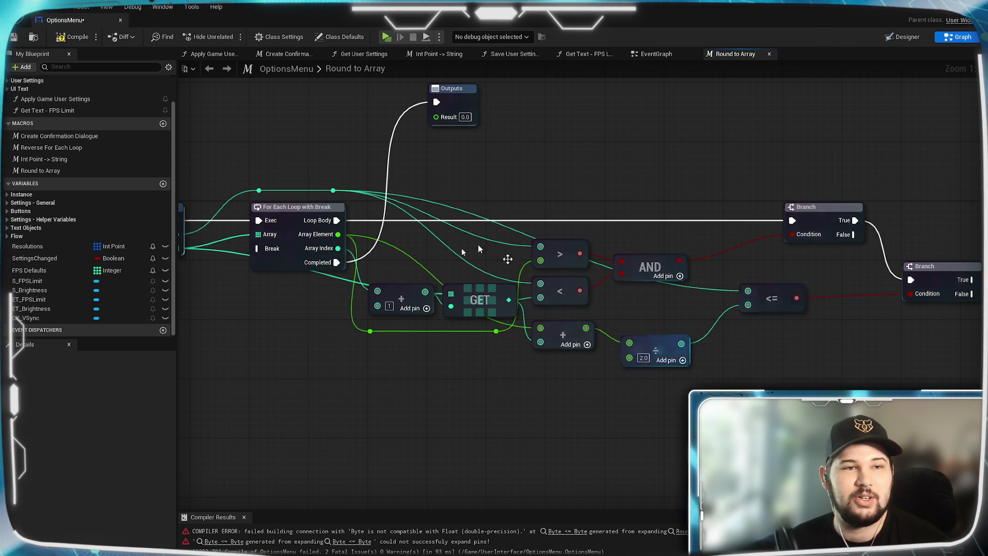
left_click(64, 40)
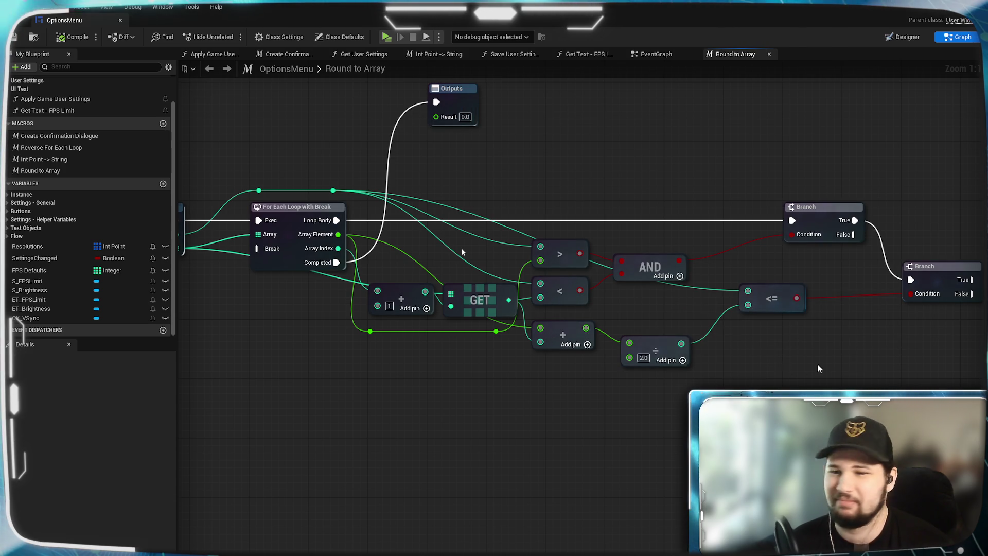
left_click_drag(462, 252, 356, 278)
mouse_move(462, 253)
left_mouse_down()
mouse_move(353, 259)
mouse_move(576, 245)
mouse_move(265, 270)
mouse_move(403, 253)
left_mouse_up()
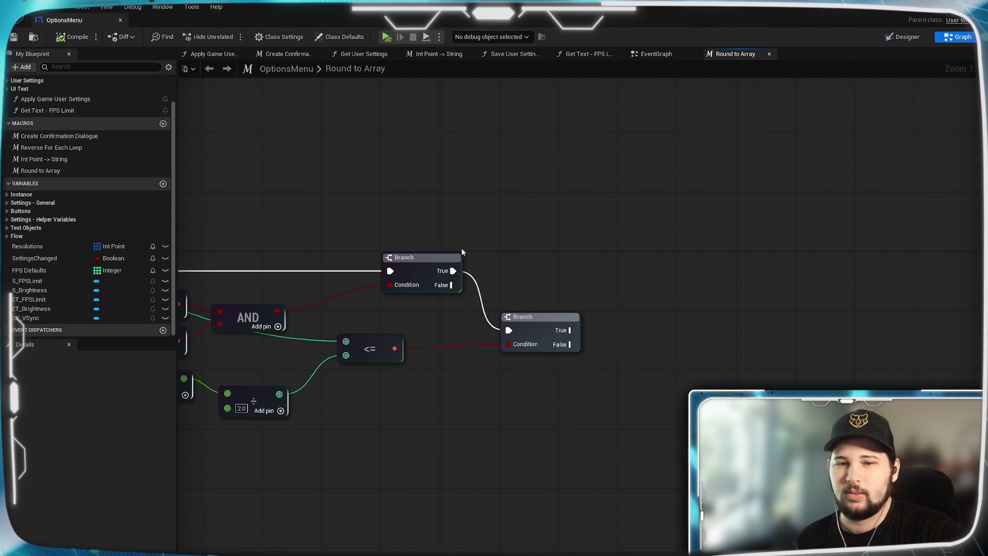
left_click(487, 320)
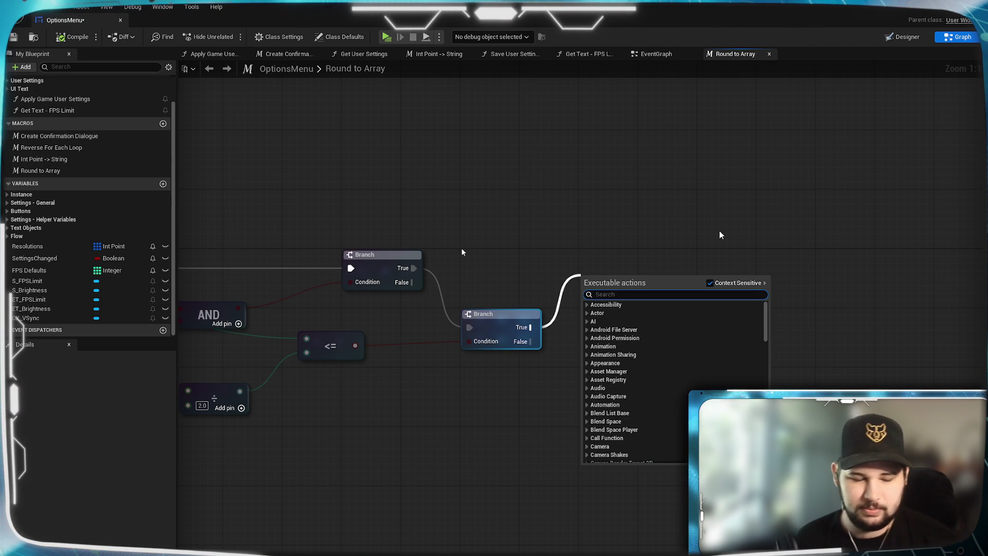
type("make")
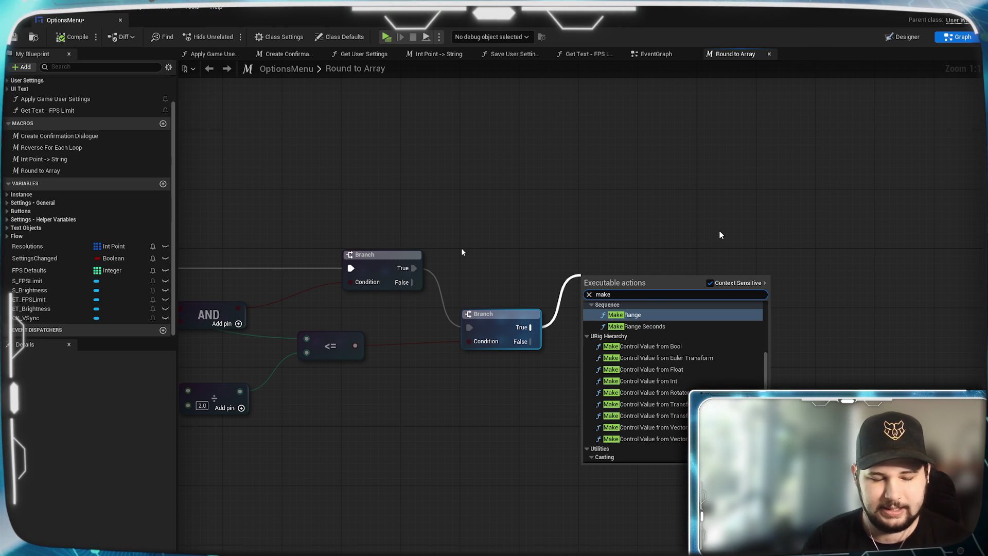
type(" scal")
key("BackSpace")
key("BackSpace")
key("BackSpace")
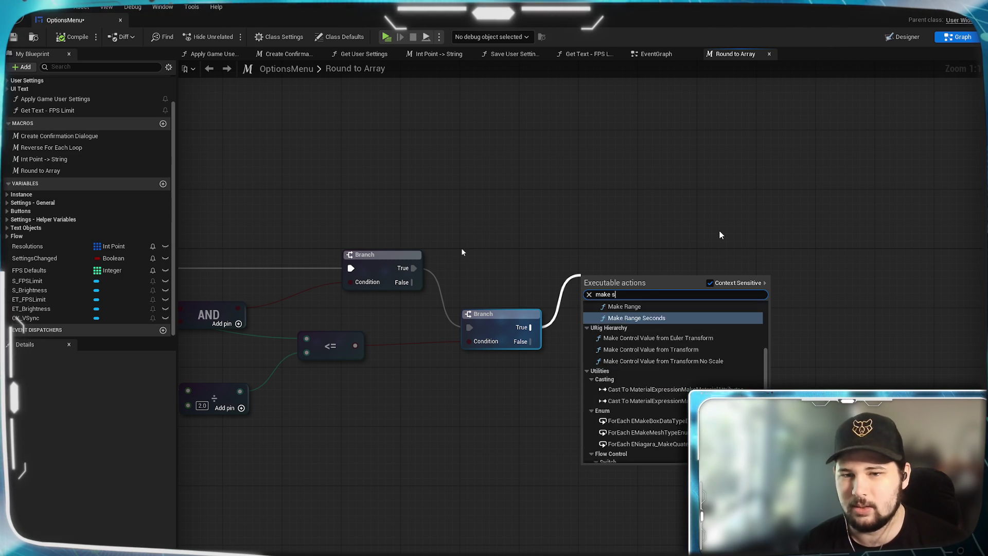
type("vect")
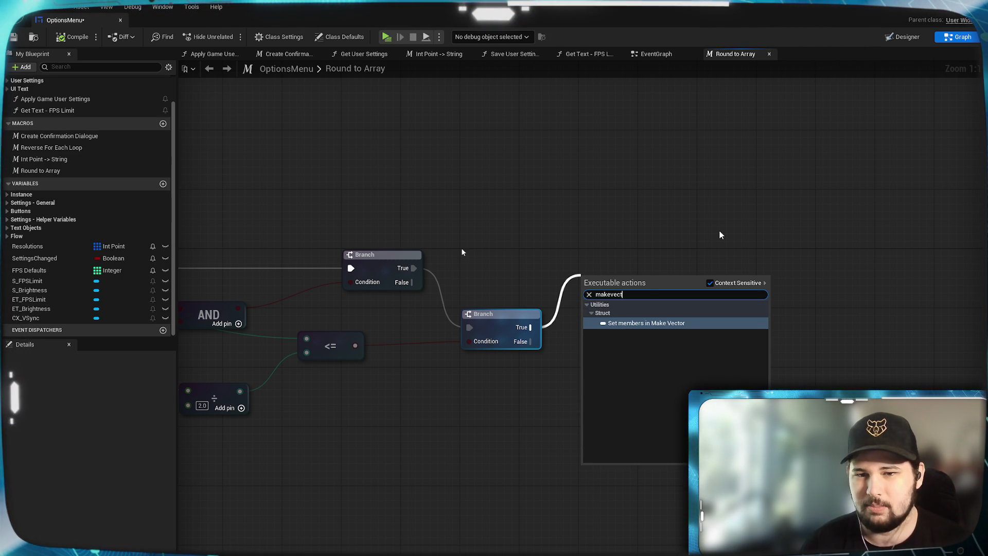
left_click(680, 323)
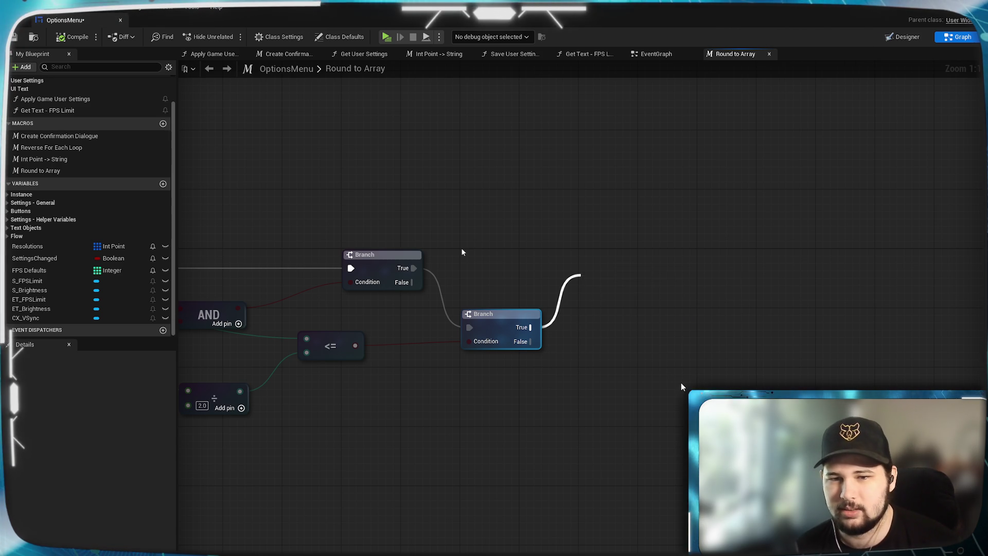
key("Delete")
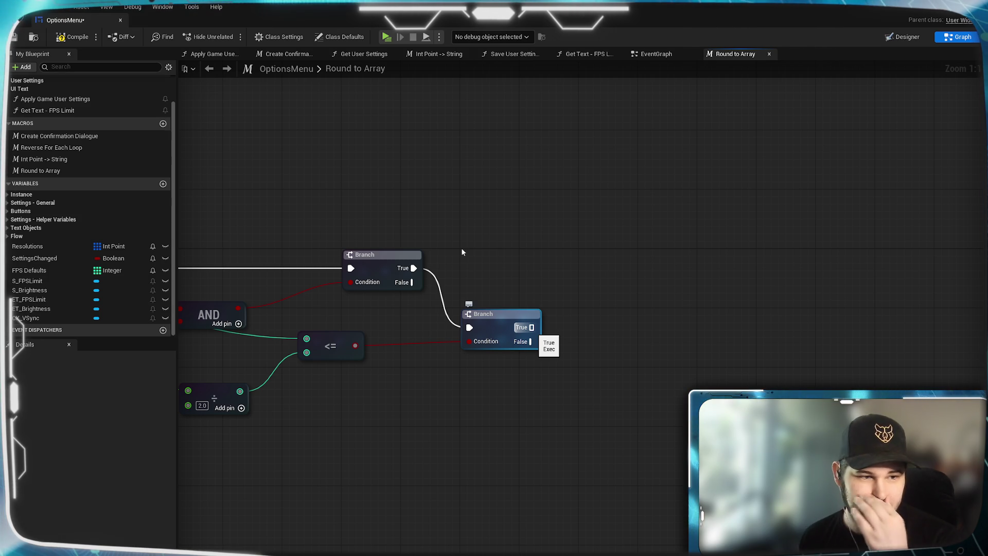
left_click(549, 370)
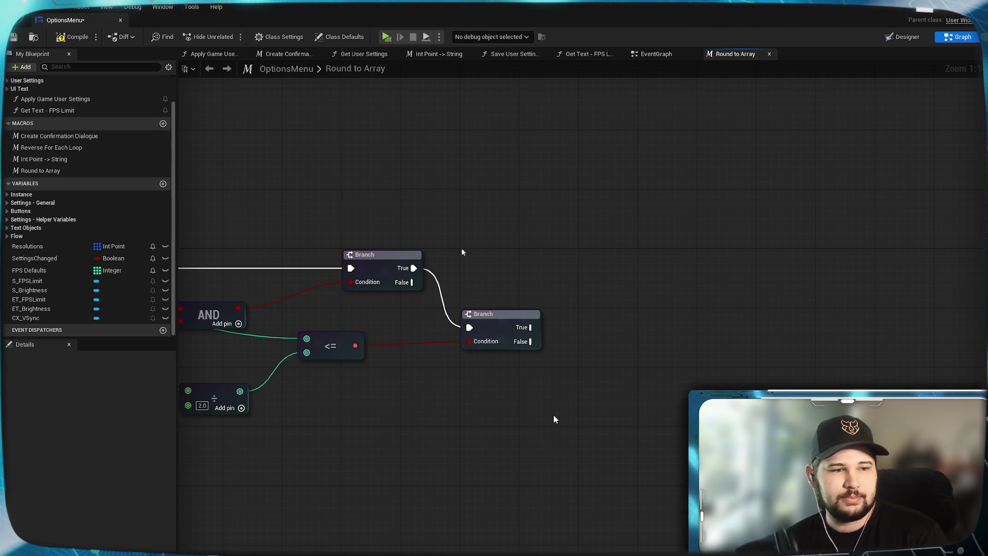
- Add a Boolean variable, left named NewVar, from the My Blueprint Variables list
right_click(554, 418)
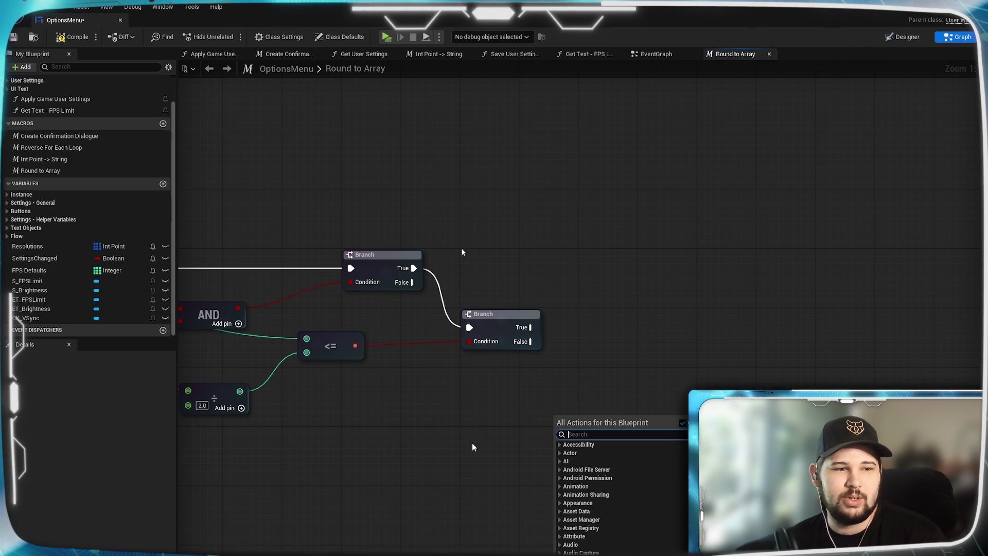
left_click(446, 436)
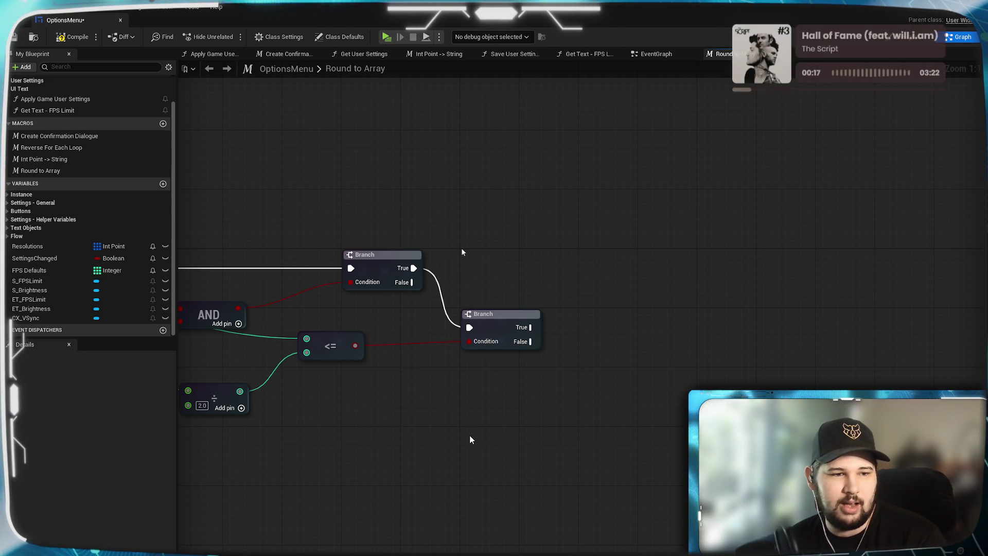
mouse_move(490, 373)
left_mouse_down()
mouse_move(549, 375)
mouse_move(532, 355)
left_mouse_up()
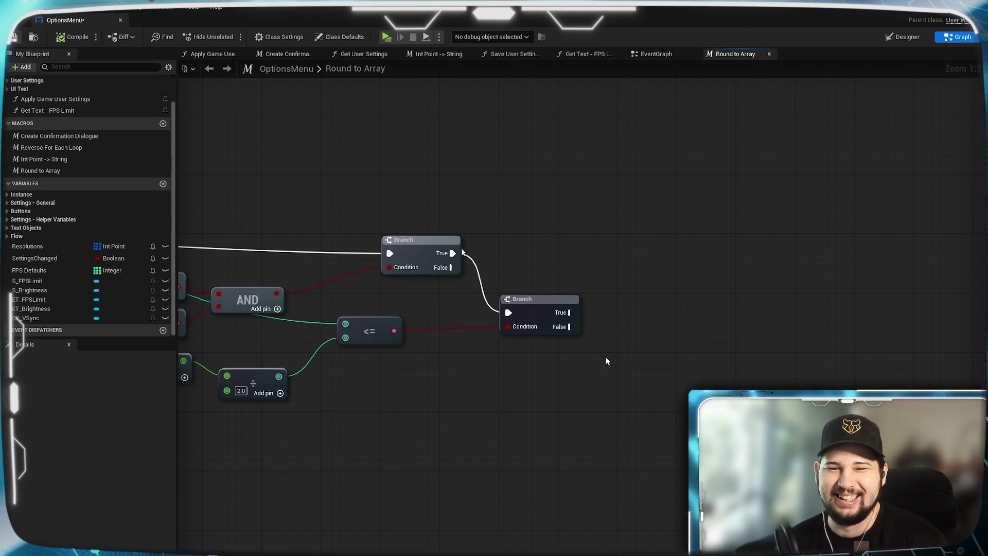
left_click_drag(568, 364, 490, 370)
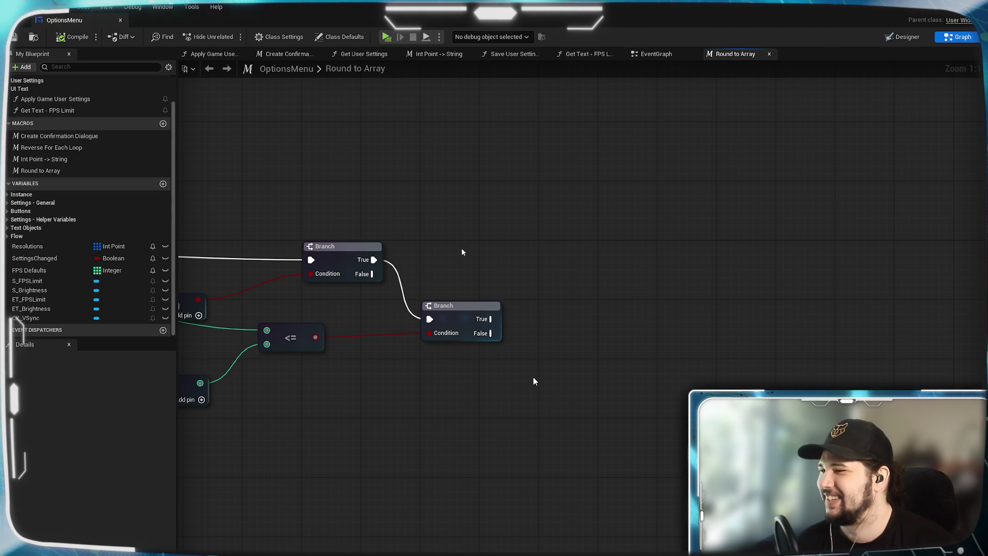
mouse_move(533, 380)
left_mouse_down()
mouse_move(542, 406)
mouse_move(587, 432)
mouse_move(472, 428)
mouse_move(489, 410)
mouse_move(484, 372)
left_mouse_up()
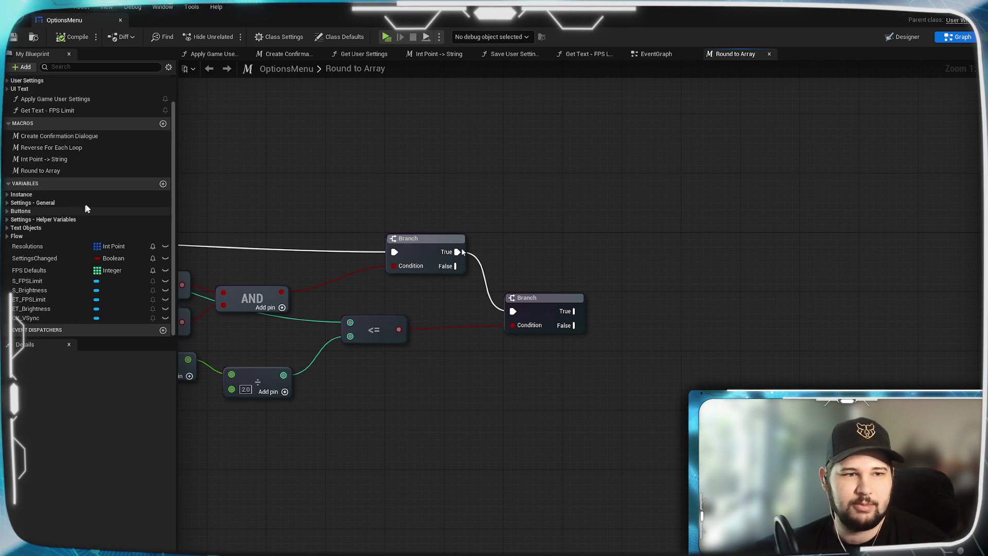
left_click(163, 184)
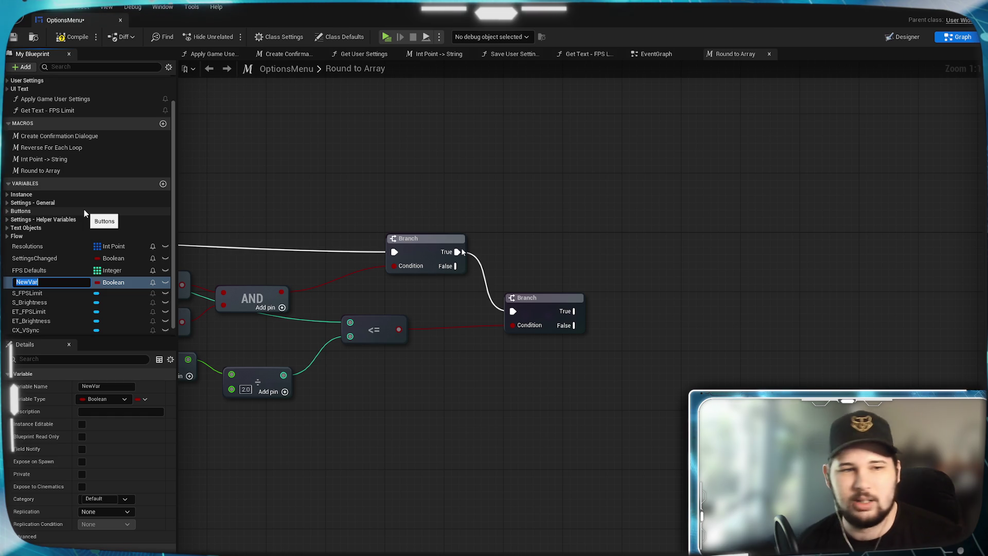
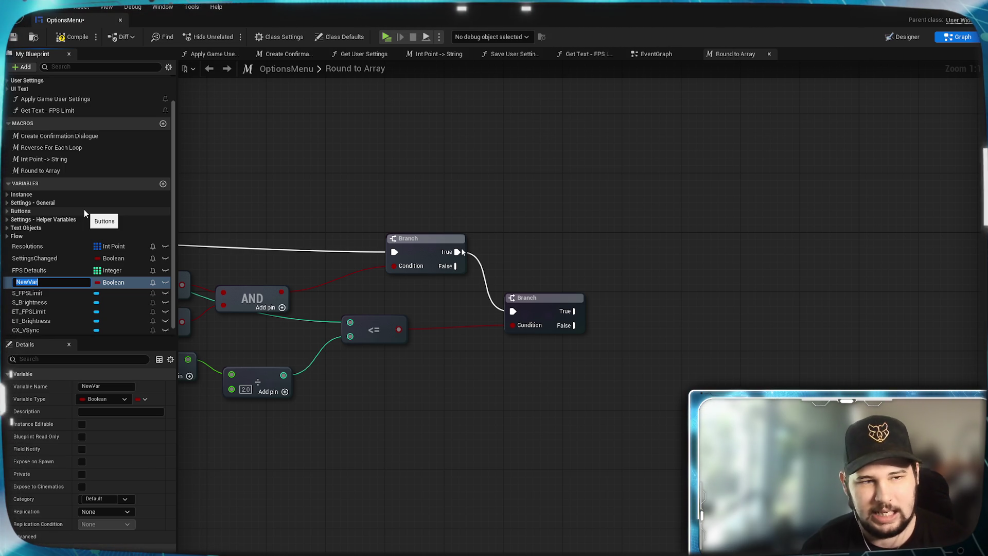
- Rename the new variable to RoundToArrayOutput and change its type from Boolean to Float
type("Roun")
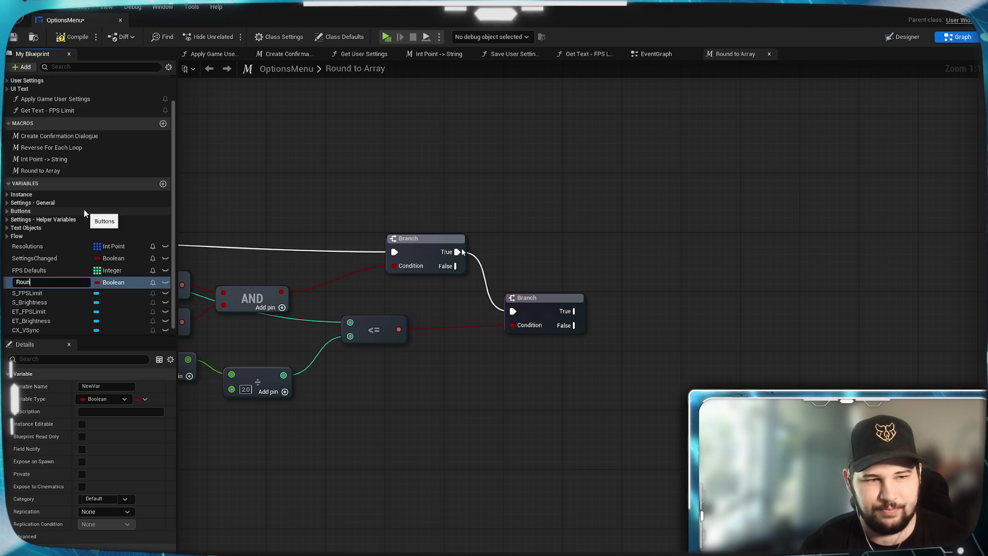
type("dToArra")
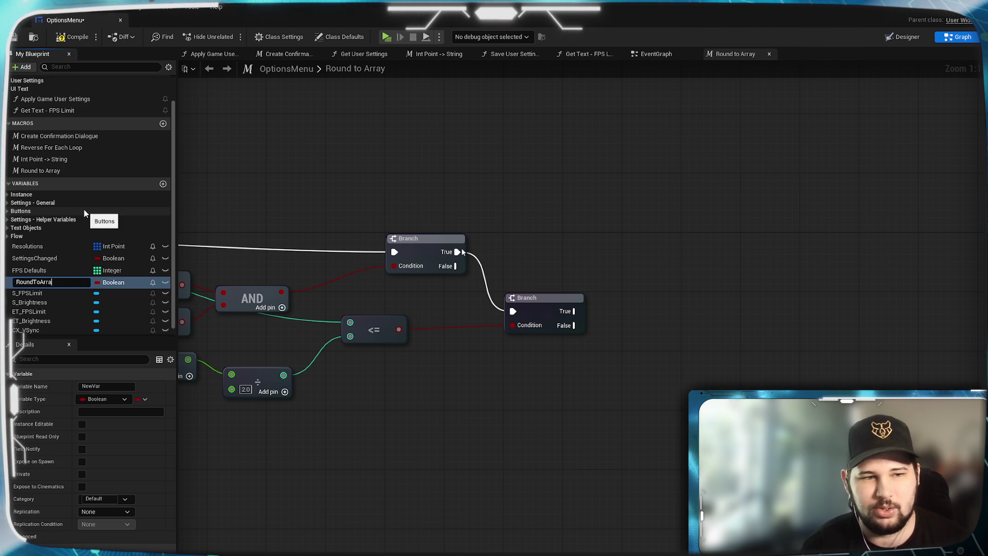
type("yOutput")
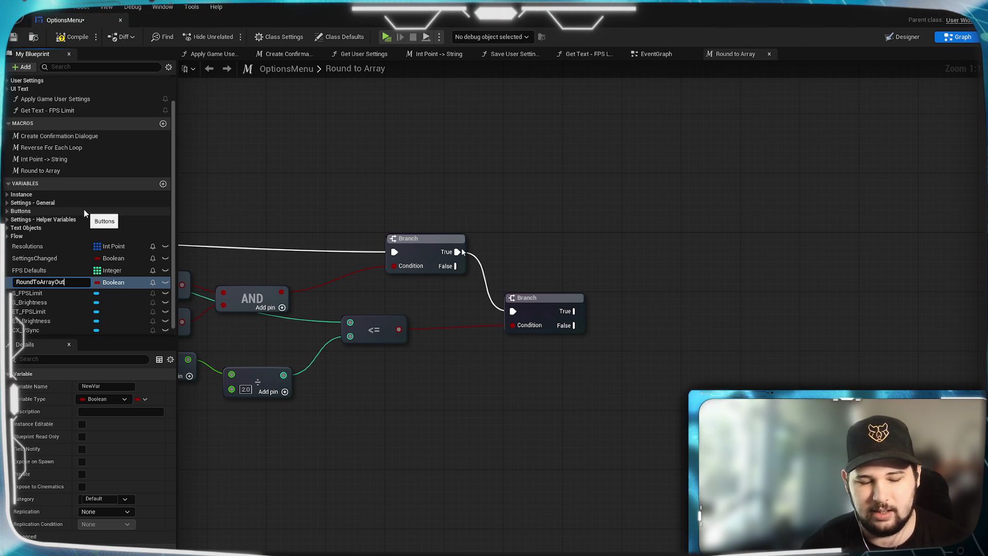
key("Return")
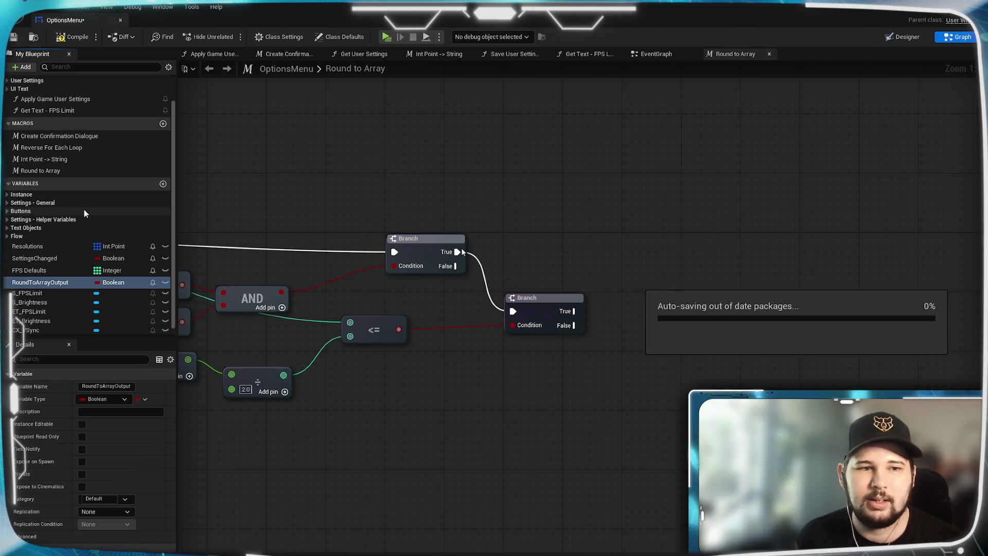
left_click(124, 288)
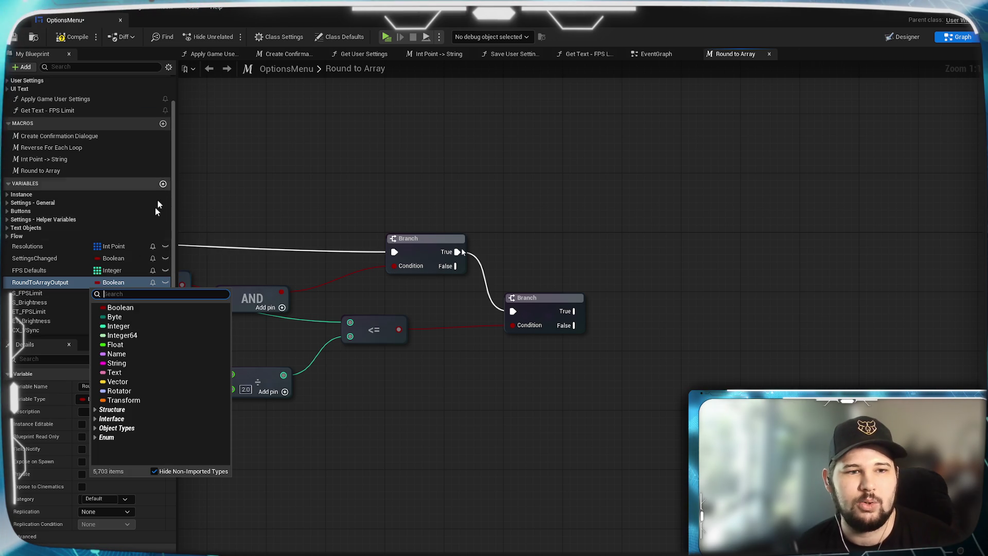
left_click(118, 345)
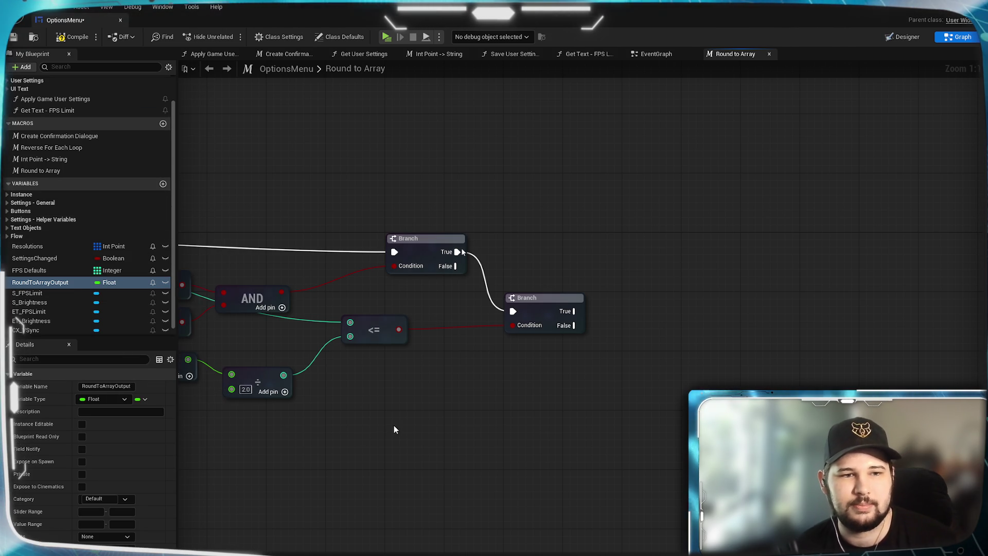
mouse_move(373, 442)
left_mouse_down()
mouse_move(477, 400)
mouse_move(468, 412)
mouse_move(569, 426)
mouse_move(463, 421)
left_mouse_up()
- On the macro's Inputs node, switch toRound to Float and Number Array to a Float array
left_click(335, 261)
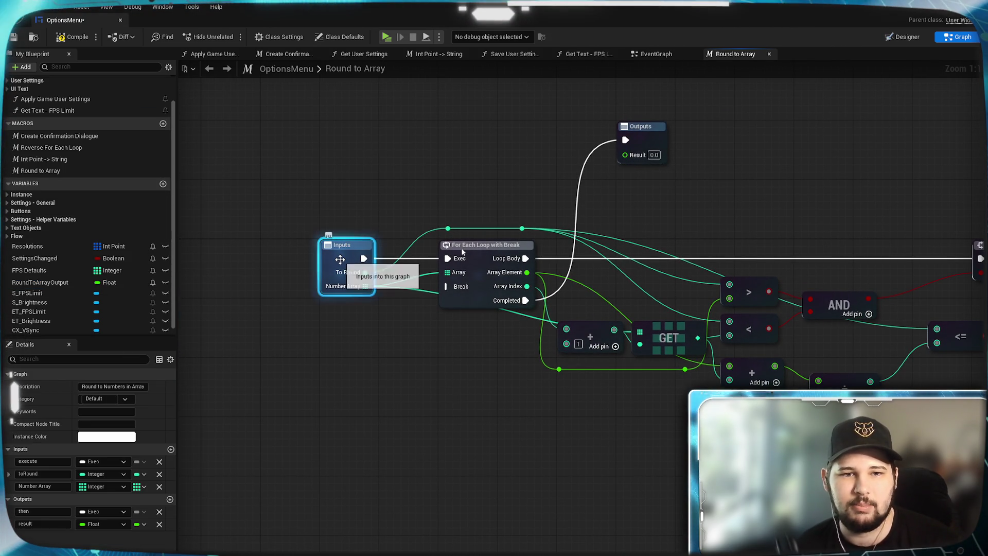
left_click(91, 474)
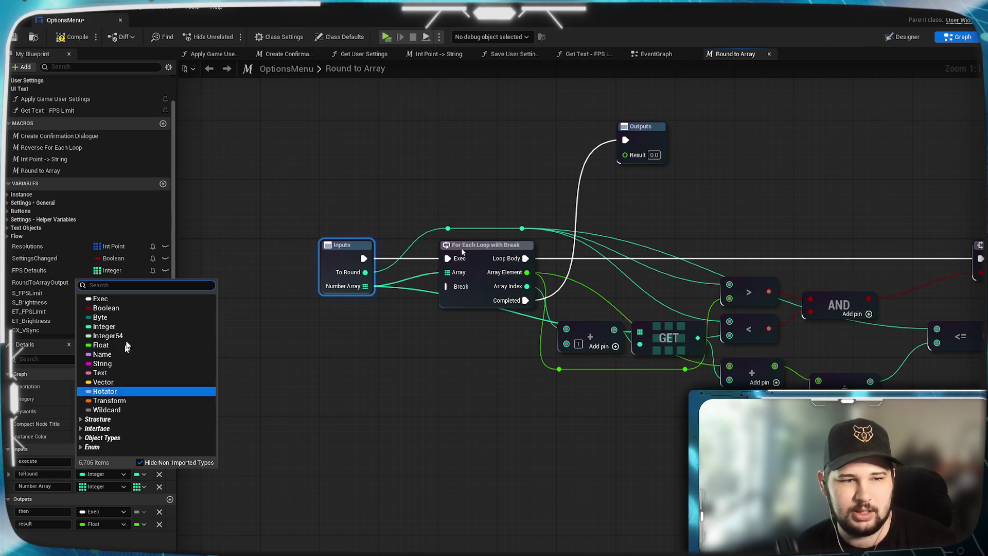
left_click(110, 343)
mouse_move(446, 386)
left_mouse_down()
mouse_move(363, 406)
mouse_move(445, 408)
mouse_move(453, 396)
mouse_move(529, 424)
mouse_move(477, 415)
left_mouse_up()
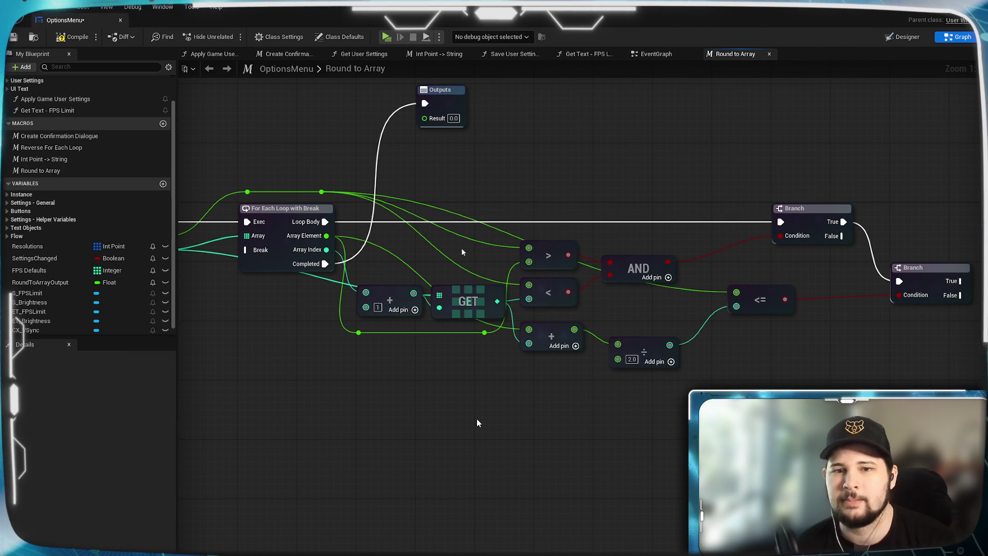
mouse_move(542, 418)
left_mouse_down()
mouse_move(638, 408)
mouse_move(757, 436)
left_mouse_up()
left_click(346, 242)
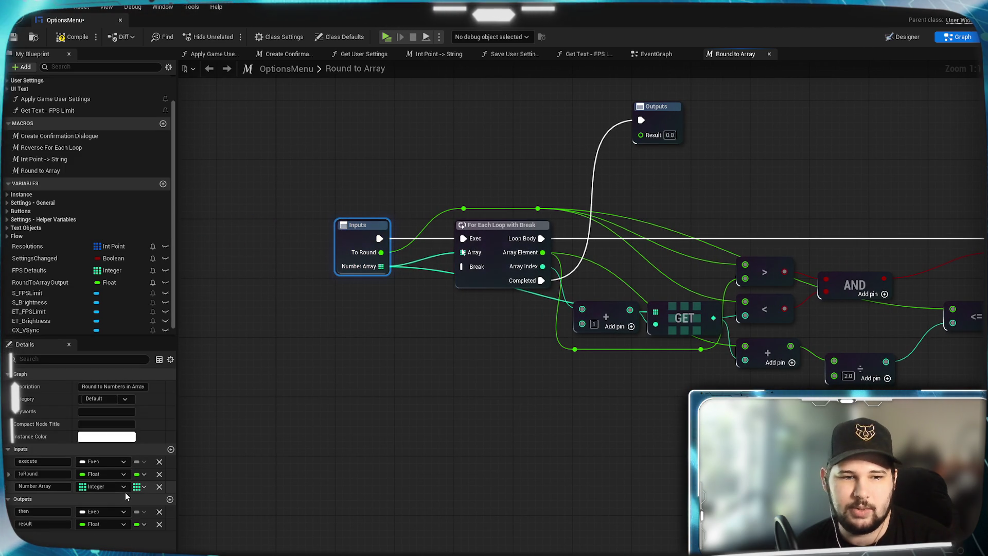
left_click(110, 485)
left_click(103, 358)
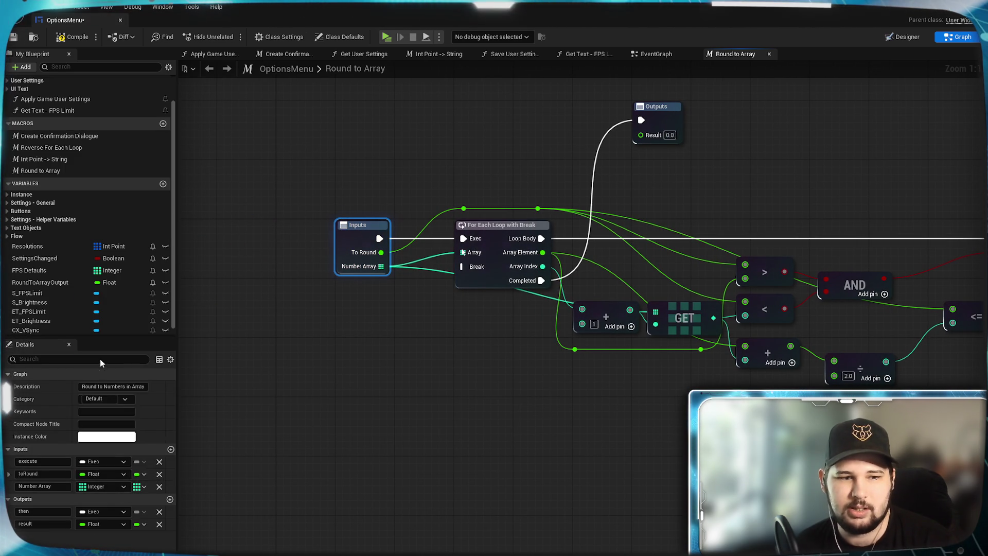
left_click(432, 374)
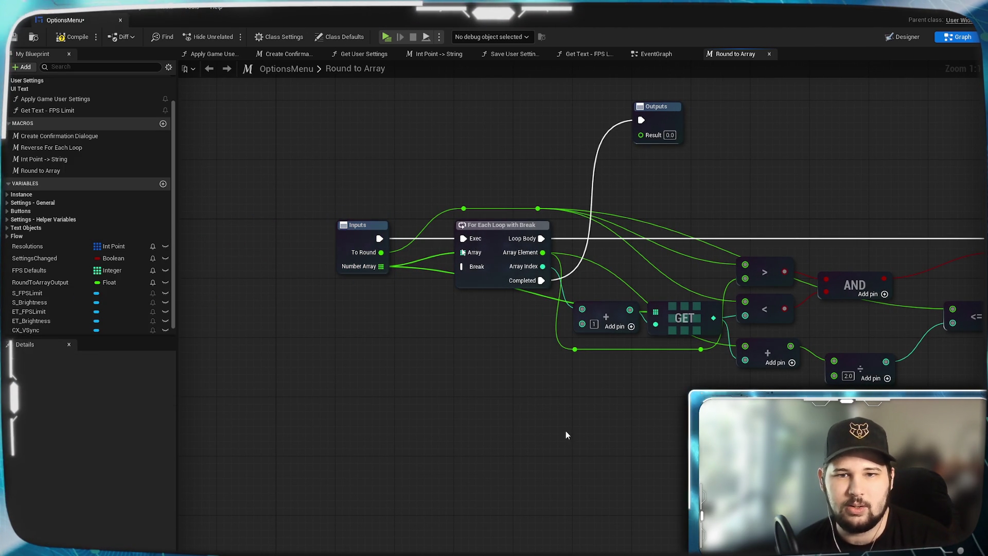
left_click_drag(606, 427, 439, 418)
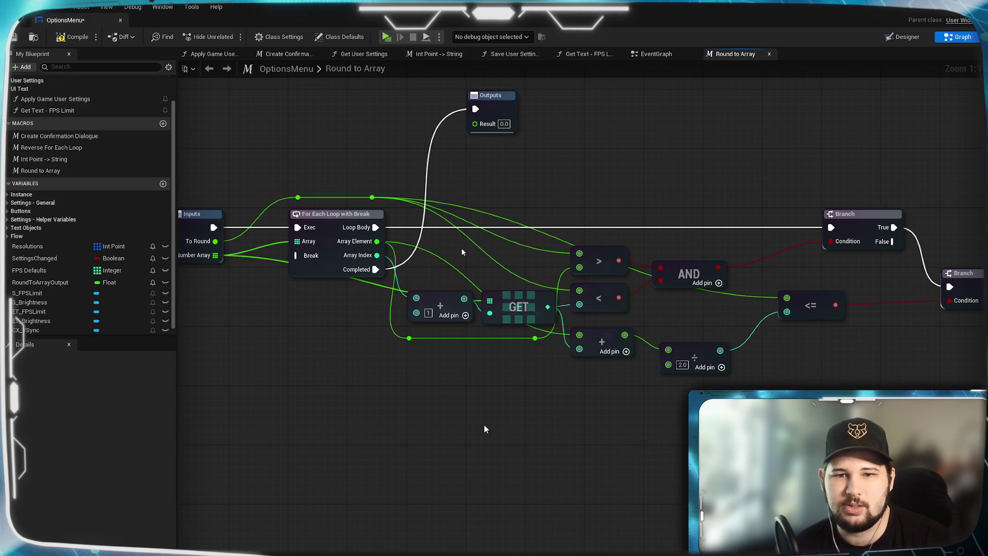
- Add a division node fed by the sum, with a divisor of 2.0
left_click_drag(656, 424, 573, 424)
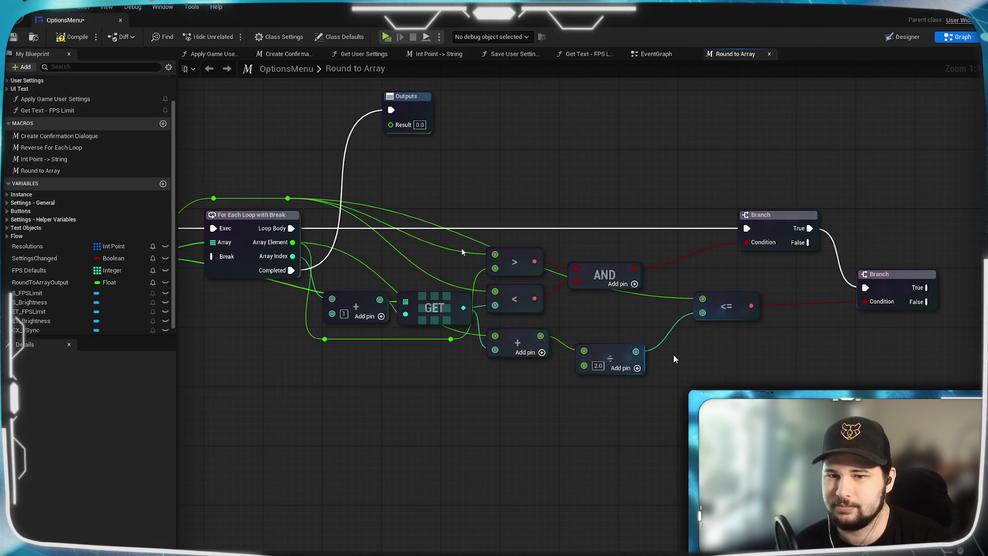
mouse_move(600, 346)
left_mouse_down()
mouse_move(594, 324)
mouse_move(606, 351)
mouse_move(600, 383)
left_mouse_up()
left_click_drag(539, 335, 576, 323)
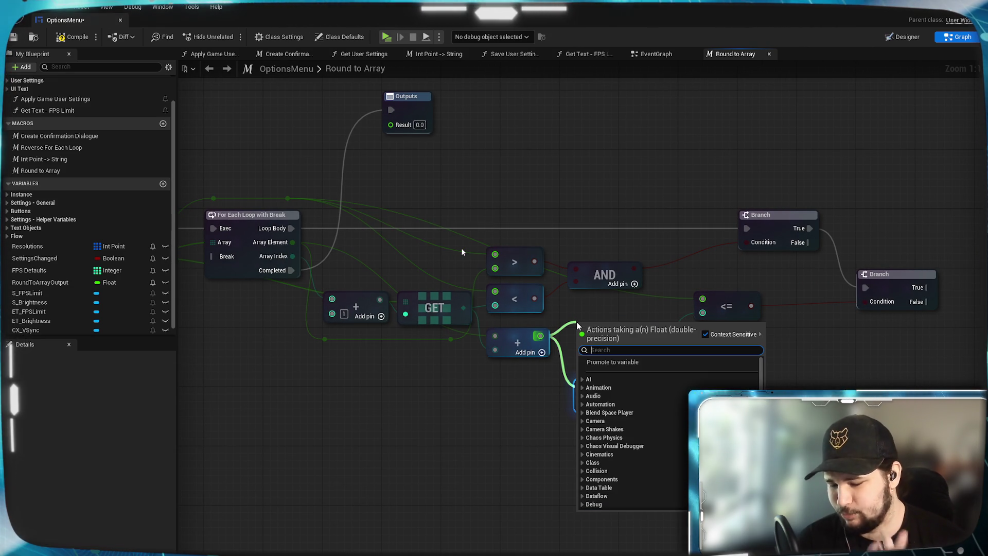
type("/")
key("Return")
left_click(598, 343)
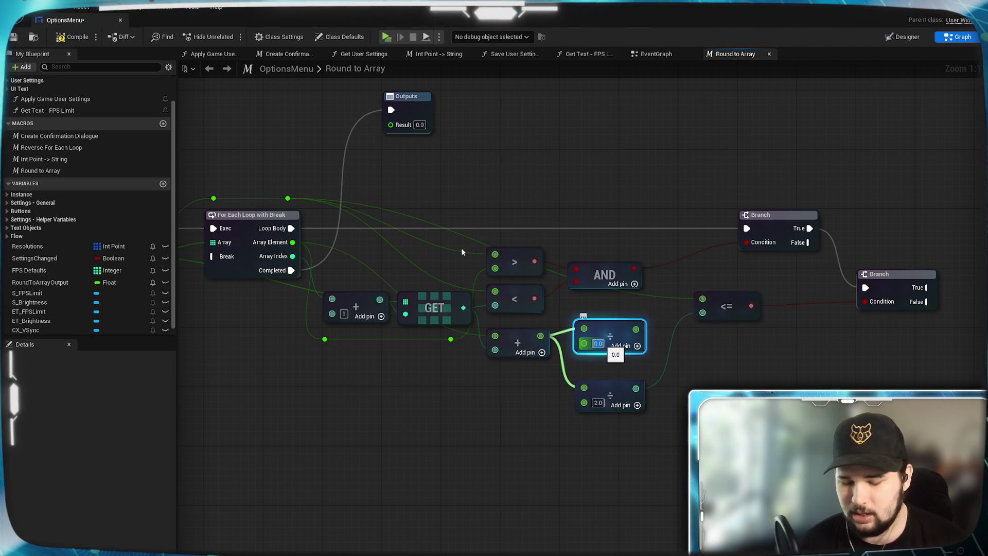
type("52.0")
type("2.0")
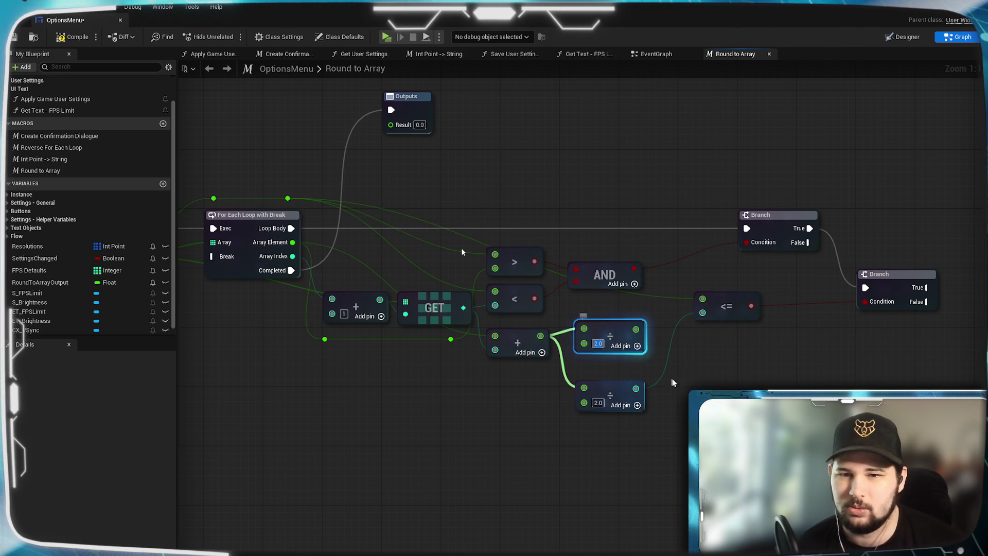
key("Return")
left_click_drag(635, 329, 703, 312)
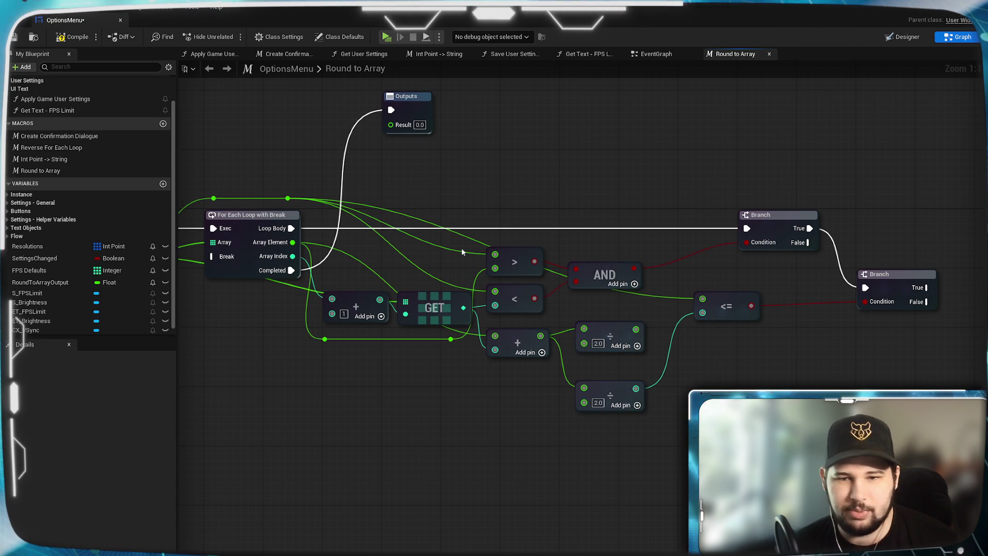
key("ctrl+z")
- Add a new ≤ node from the reroute knot and feed it the halved sum
mouse_move(288, 198)
left_mouse_down()
mouse_move(731, 375)
mouse_move(715, 356)
left_mouse_up()
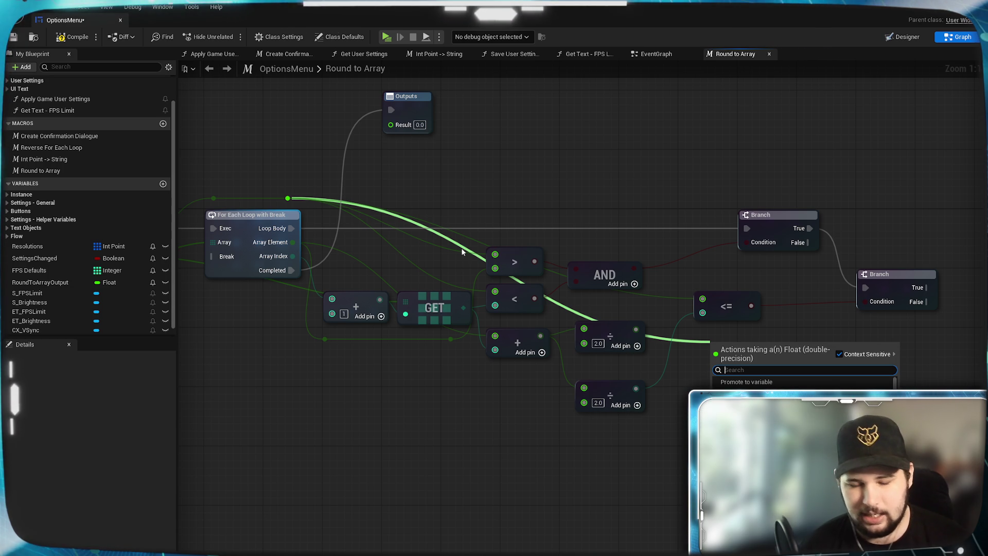
type("<=")
key("Return")
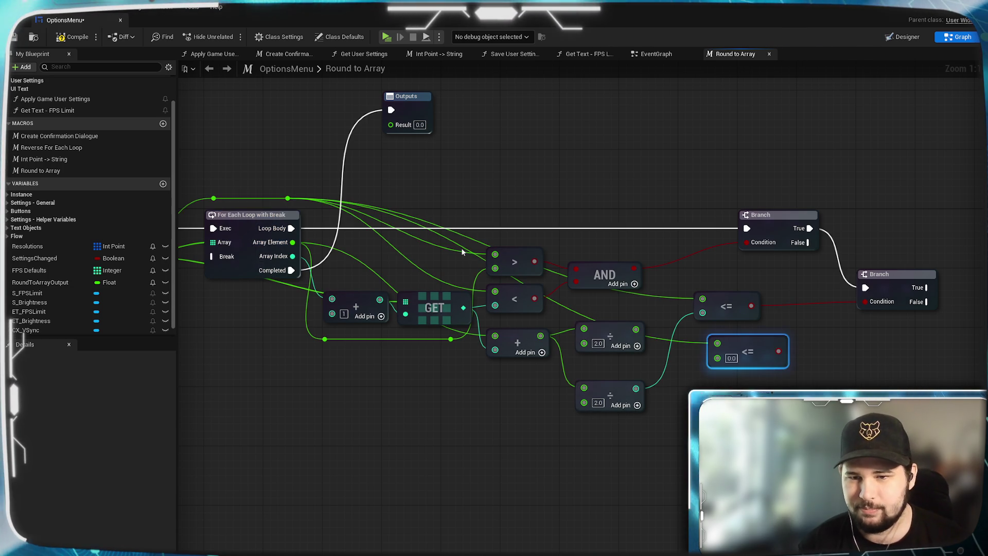
left_click_drag(643, 328, 718, 358)
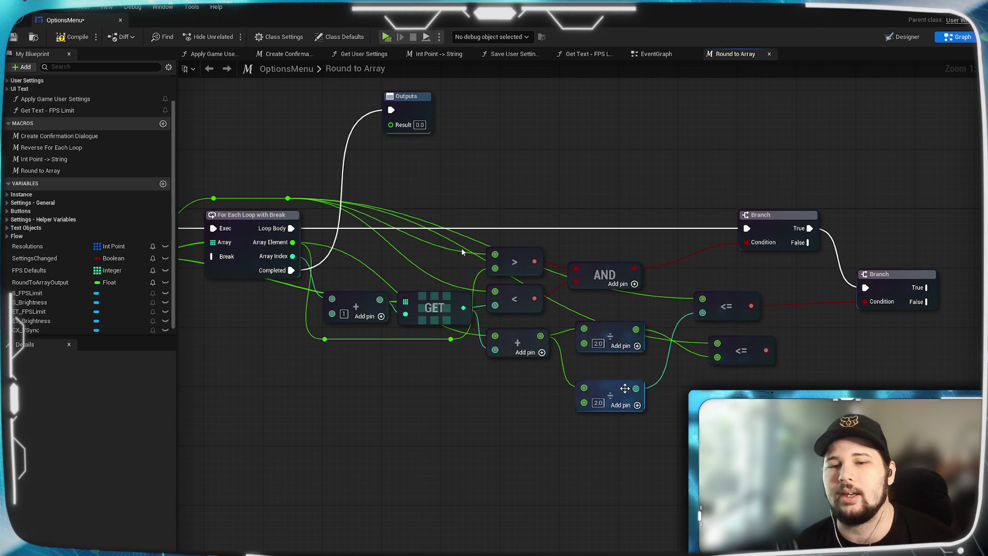
- Delete the old divide and ≤ nodes and wire the new ≤ into the second Branch's Condition
left_click(609, 393)
key("Delete")
left_click(725, 306)
key("Delete")
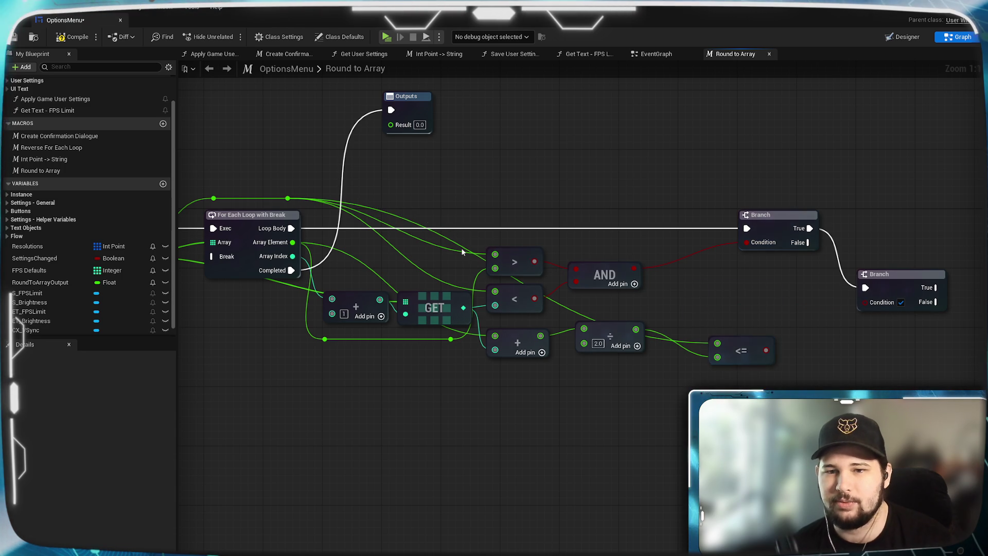
mouse_move(741, 351)
left_mouse_down()
mouse_move(719, 299)
mouse_move(867, 302)
left_mouse_up()
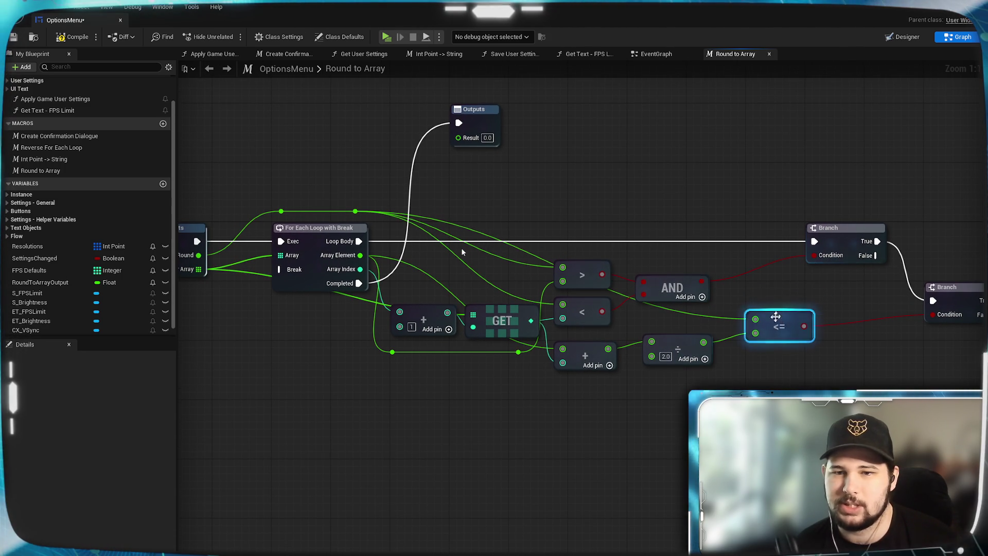
left_click(462, 253)
mouse_move(296, 266)
left_mouse_down()
mouse_move(462, 252)
mouse_move(222, 284)
left_mouse_up()
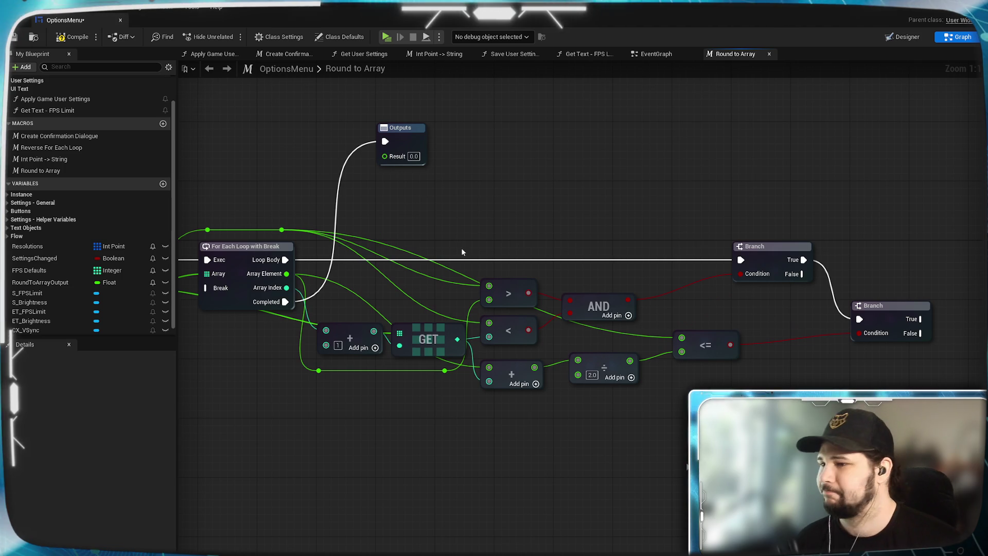
mouse_move(462, 252)
left_mouse_down()
mouse_move(103, 270)
mouse_move(643, 296)
mouse_move(628, 305)
left_mouse_up()
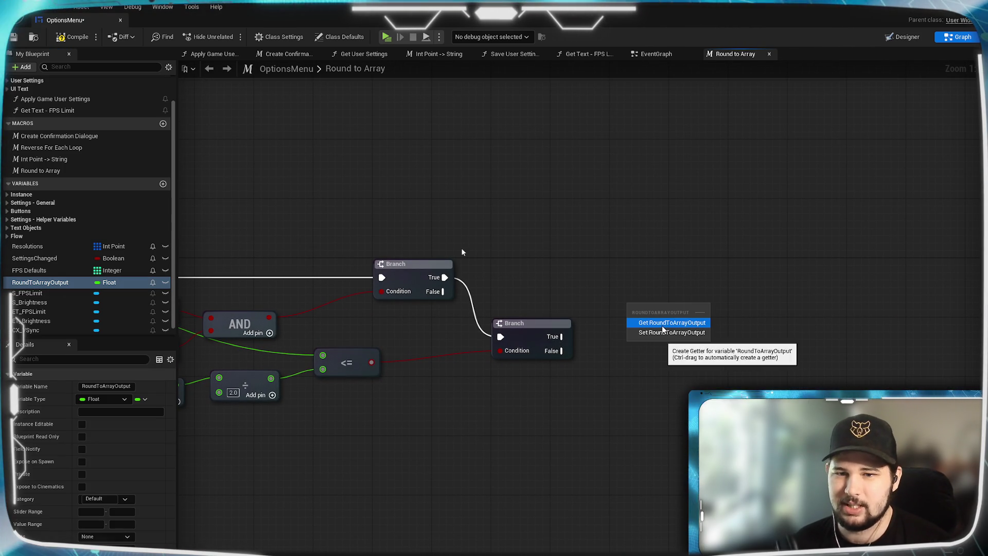
left_click(672, 332)
left_click_drag(673, 313, 666, 299)
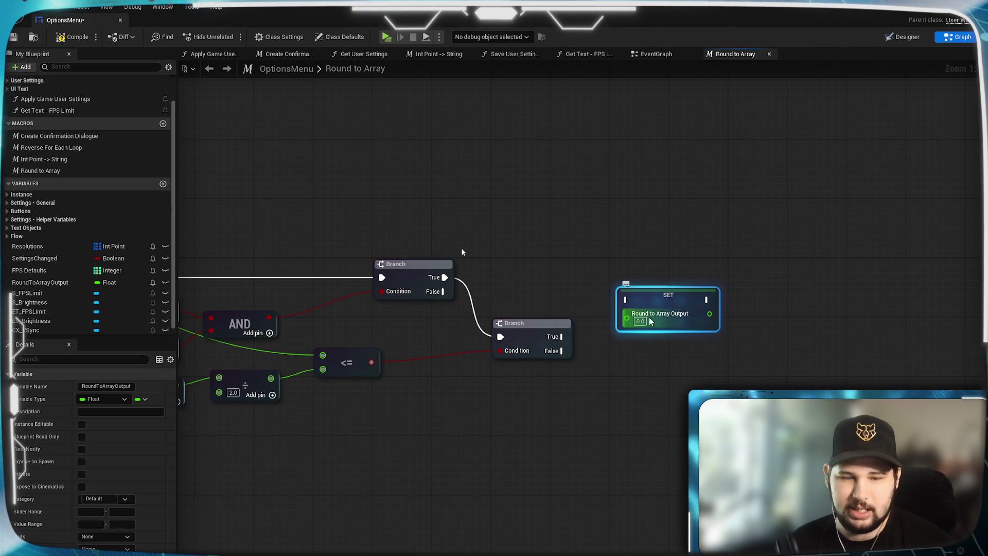
key("ctrl+c")
key("ctrl+v")
left_click_drag(650, 353, 629, 346)
mouse_move(544, 325)
left_mouse_down()
mouse_move(607, 288)
mouse_move(544, 342)
mouse_move(605, 341)
left_mouse_up()
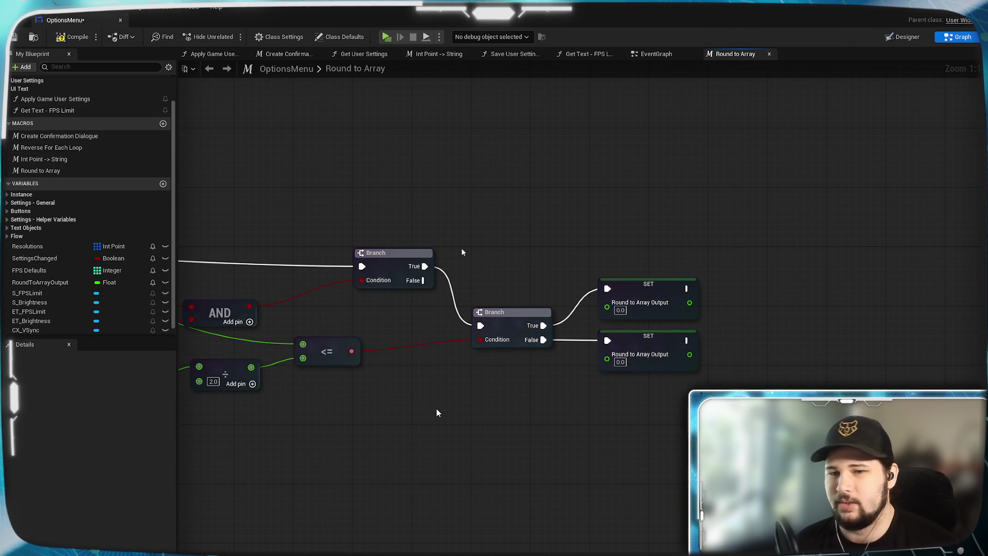
left_click_drag(436, 409, 519, 394)
left_click(604, 311)
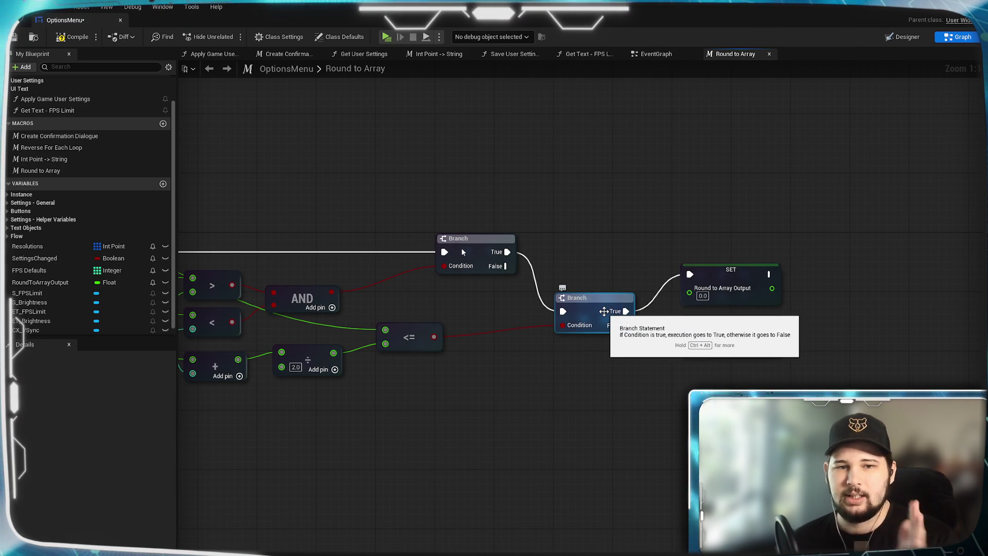
mouse_move(462, 252)
left_mouse_down()
mouse_move(641, 198)
mouse_move(724, 242)
left_mouse_up()
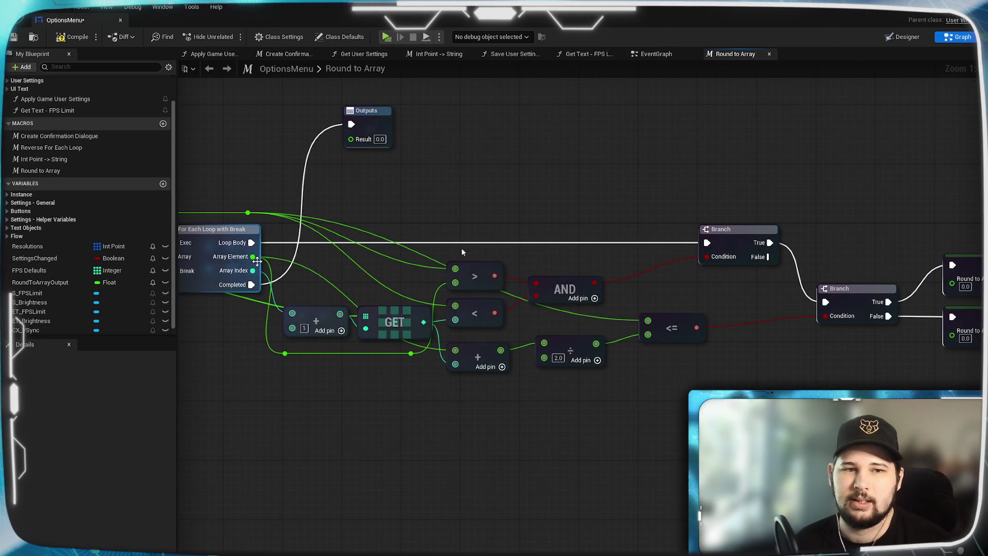
mouse_move(252, 256)
left_mouse_down()
mouse_move(960, 327)
mouse_move(500, 285)
left_mouse_up()
mouse_move(332, 417)
left_mouse_down()
mouse_move(703, 381)
mouse_move(748, 406)
left_mouse_up()
mouse_move(420, 362)
left_mouse_down()
mouse_move(381, 347)
mouse_move(918, 279)
left_mouse_up()
left_click_drag(858, 378, 612, 383)
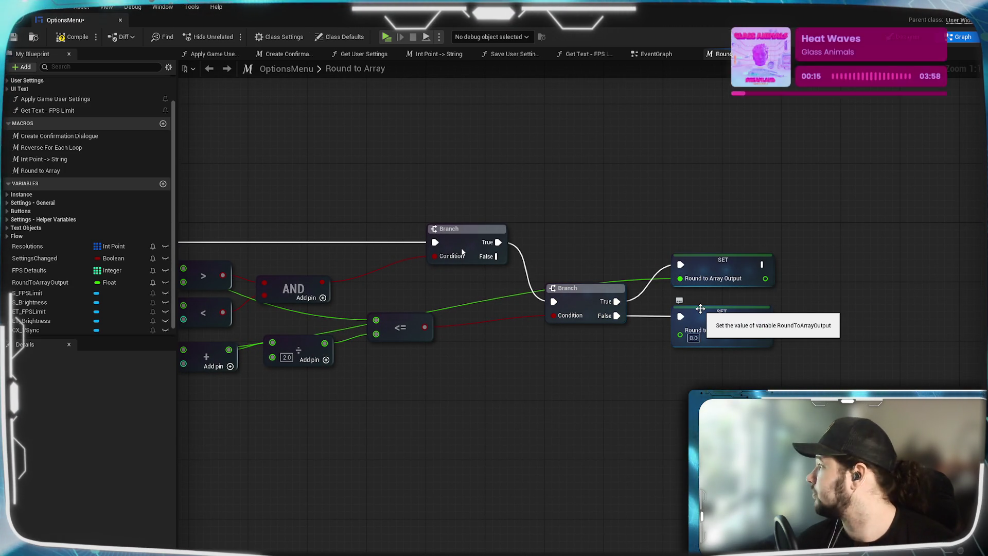
left_click_drag(677, 374, 642, 363)
left_click_drag(518, 349, 823, 328)
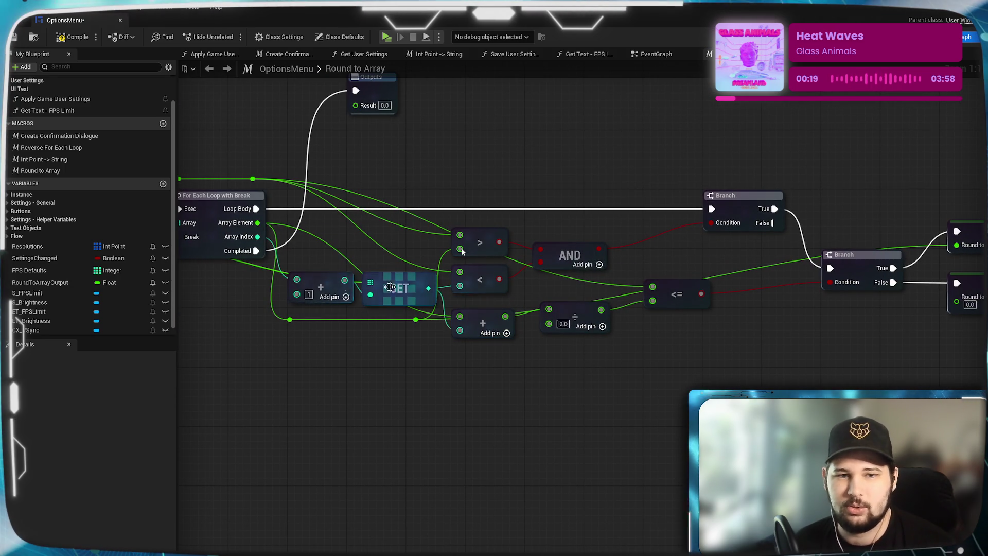
left_click_drag(256, 346, 458, 353)
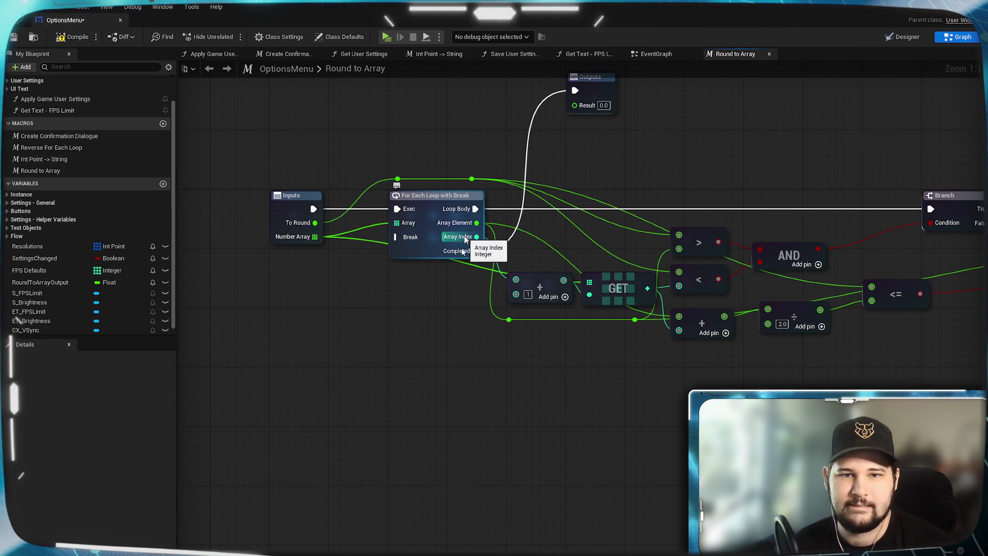
- Add a GET (a copy) node pulled from the Number Array input
mouse_move(627, 282)
left_mouse_down()
mouse_move(650, 304)
mouse_move(649, 347)
mouse_move(604, 351)
mouse_move(570, 369)
mouse_move(503, 368)
left_mouse_up()
left_click_drag(563, 280, 564, 287)
mouse_move(314, 237)
left_mouse_down()
mouse_move(620, 457)
mouse_move(600, 410)
left_mouse_up()
type("get")
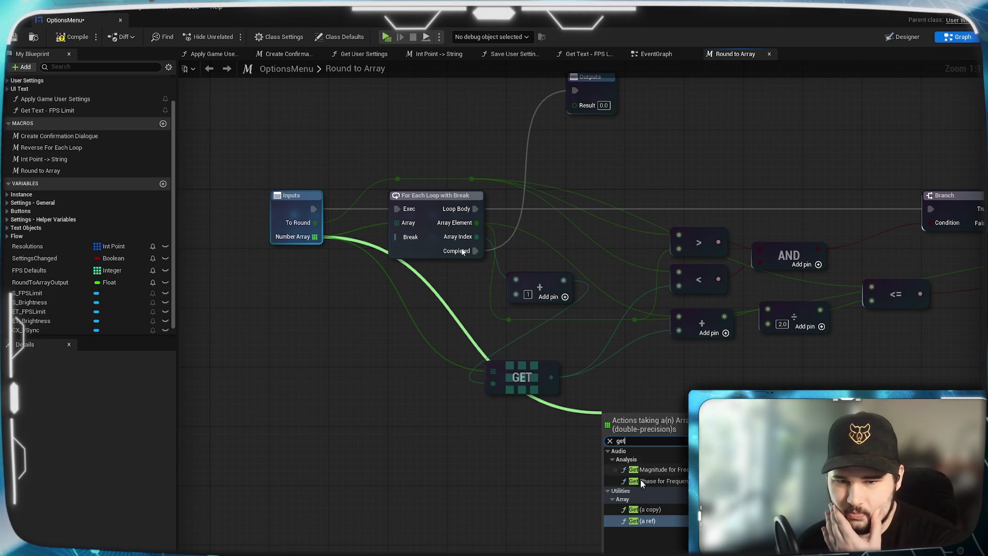
left_click(659, 508)
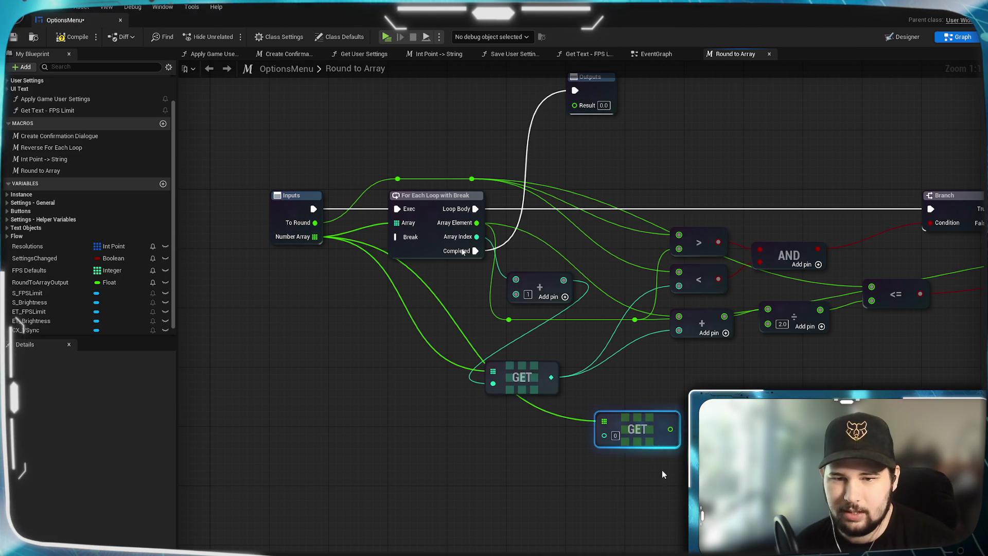
- Wire the new GET's output to the + and comparison nodes, replacing the old GET
mouse_move(564, 279)
left_mouse_down()
mouse_move(617, 449)
mouse_move(604, 436)
mouse_move(663, 339)
mouse_move(664, 395)
mouse_move(678, 289)
mouse_move(709, 385)
left_mouse_up()
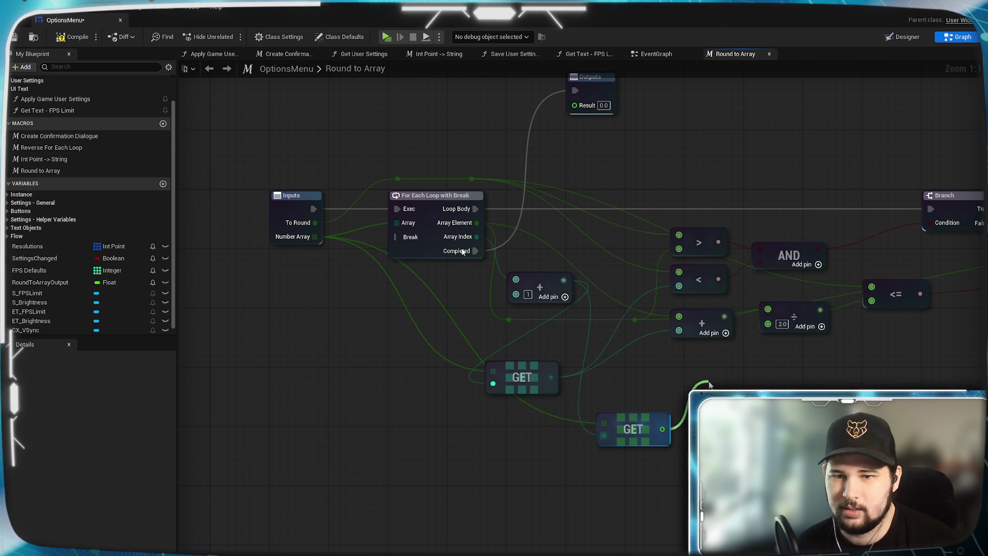
left_click_drag(648, 376, 653, 375)
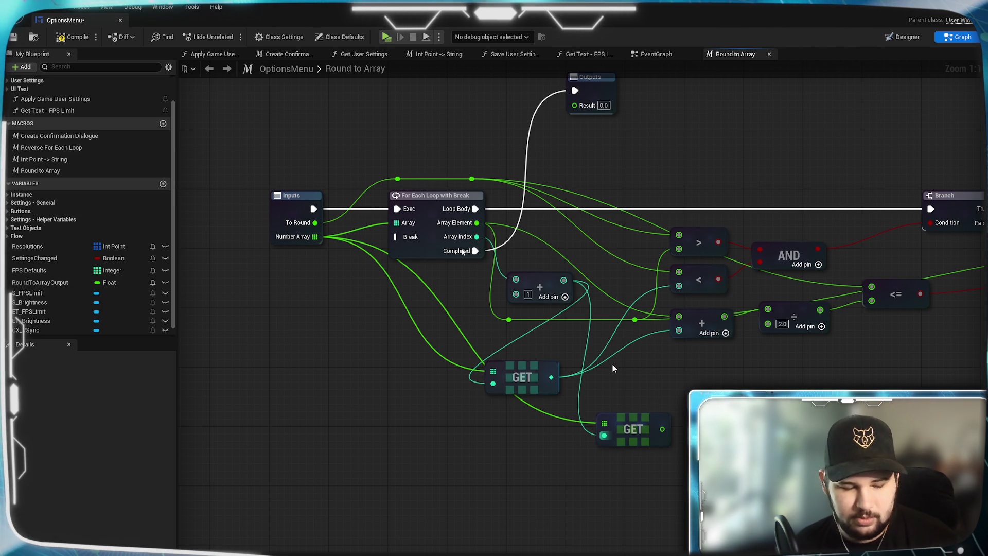
mouse_move(662, 428)
left_mouse_down()
mouse_move(662, 331)
mouse_move(679, 286)
left_mouse_up()
mouse_move(662, 429)
left_mouse_down()
mouse_move(678, 333)
mouse_move(724, 317)
mouse_move(709, 314)
left_mouse_up()
left_click(546, 369)
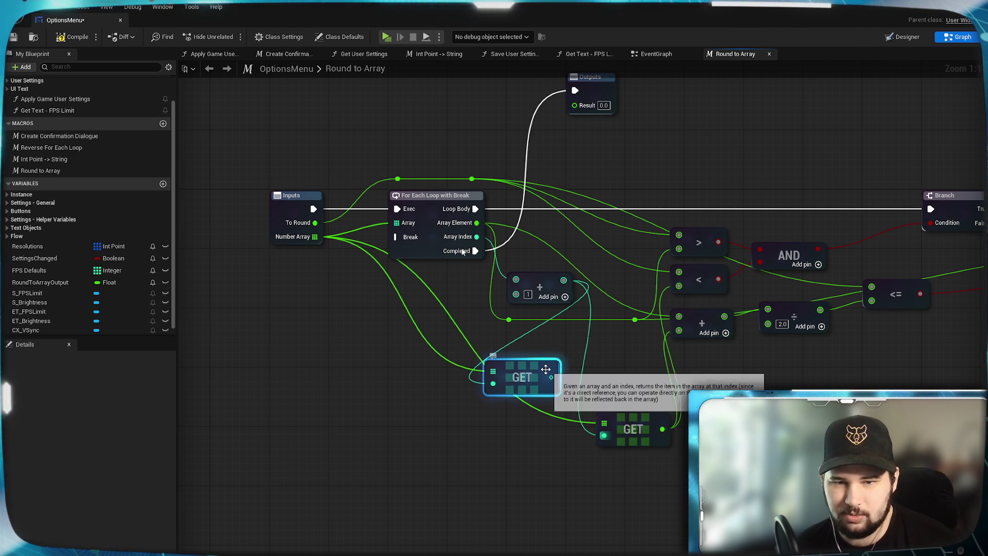
key("Delete")
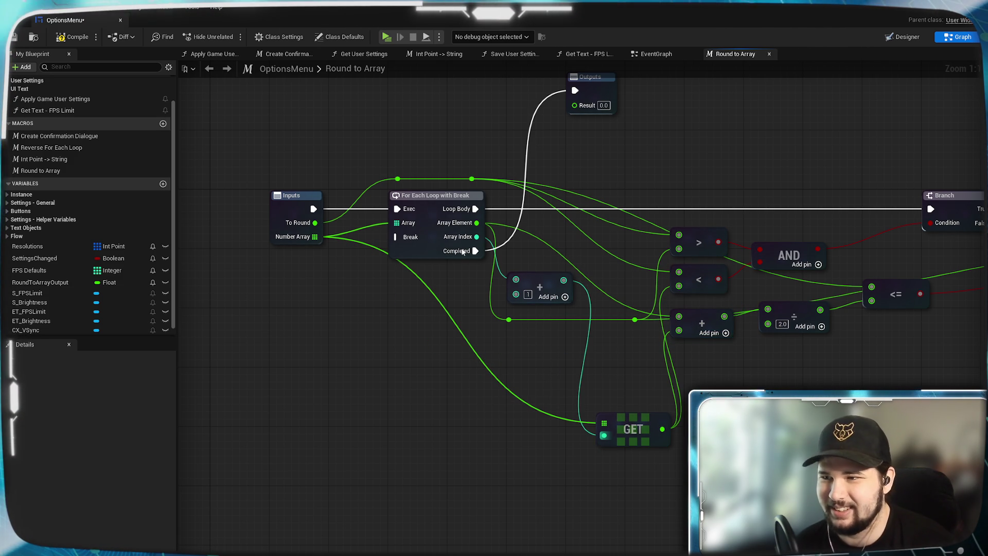
left_click_drag(651, 415, 619, 344)
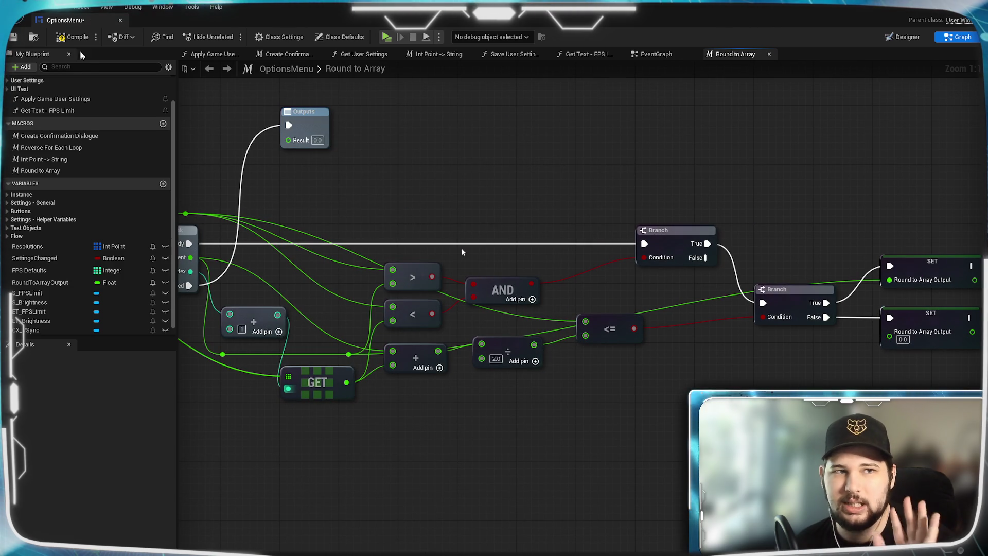
- Compile the blueprint and inspect the GET node flagged with an array type error
key("F7")
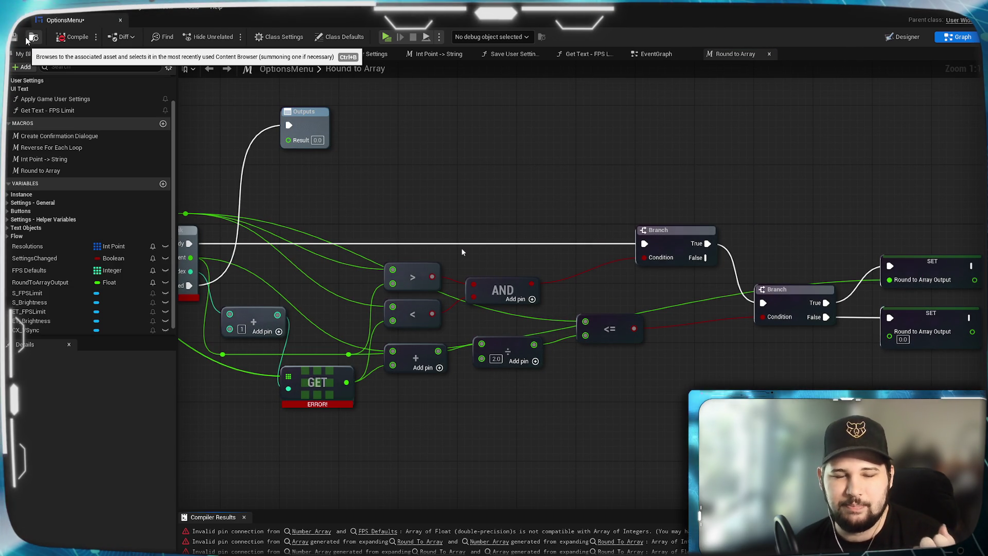
mouse_move(203, 450)
left_mouse_down()
mouse_move(626, 425)
mouse_move(562, 425)
left_mouse_up()
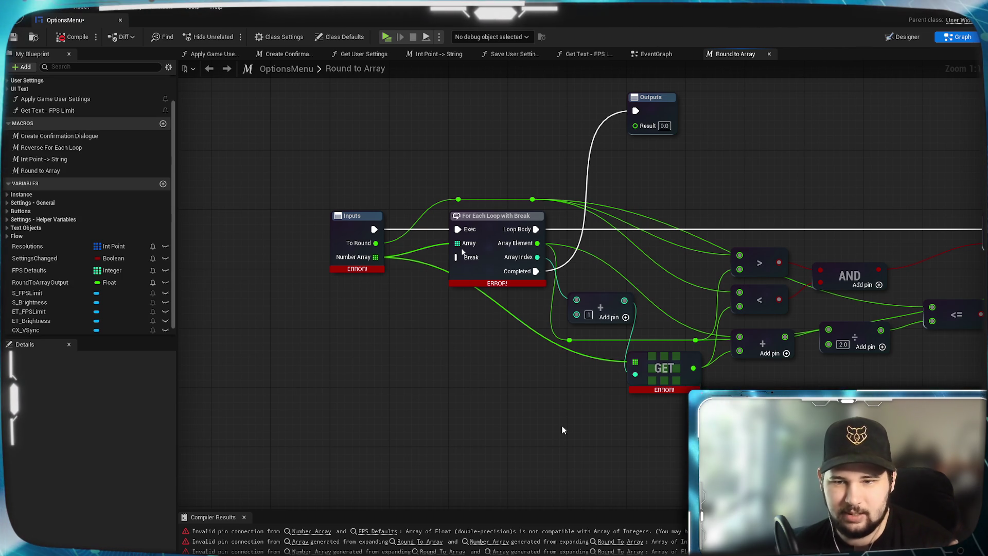
left_click_drag(562, 424, 538, 427)
left_click(616, 375)
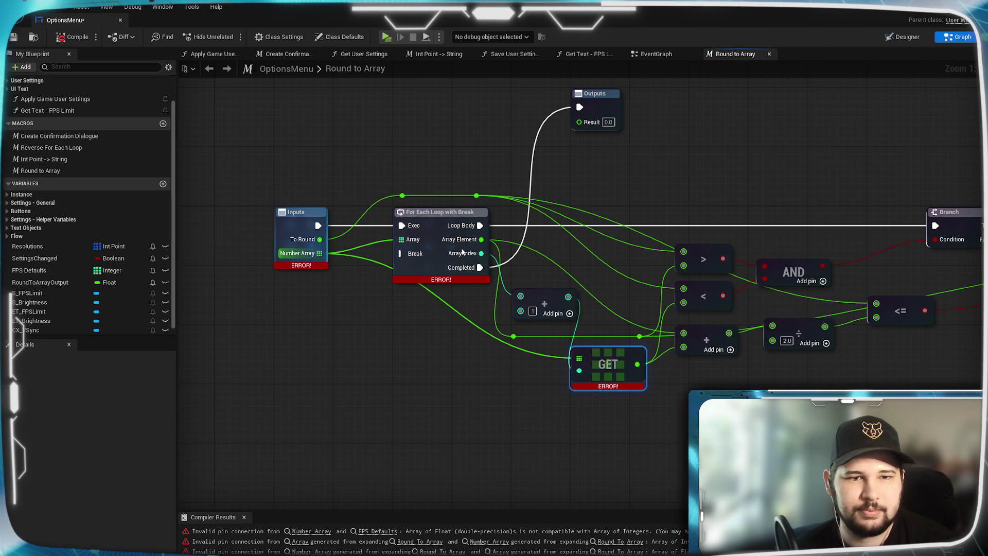
left_click(371, 367)
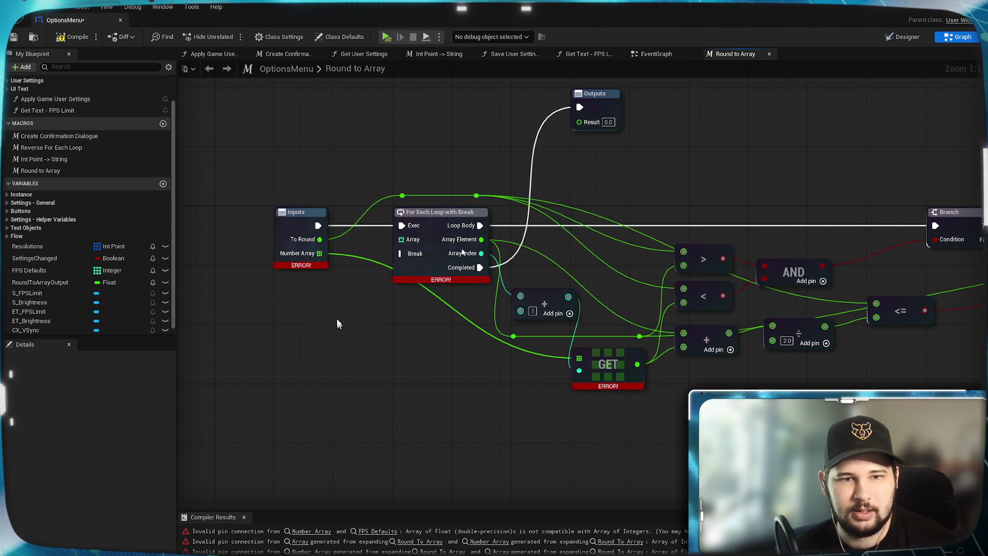
- Reconnect Number Array to the For Each Loop with Break's Array input and inspect the loop
left_click_drag(319, 253, 339, 256)
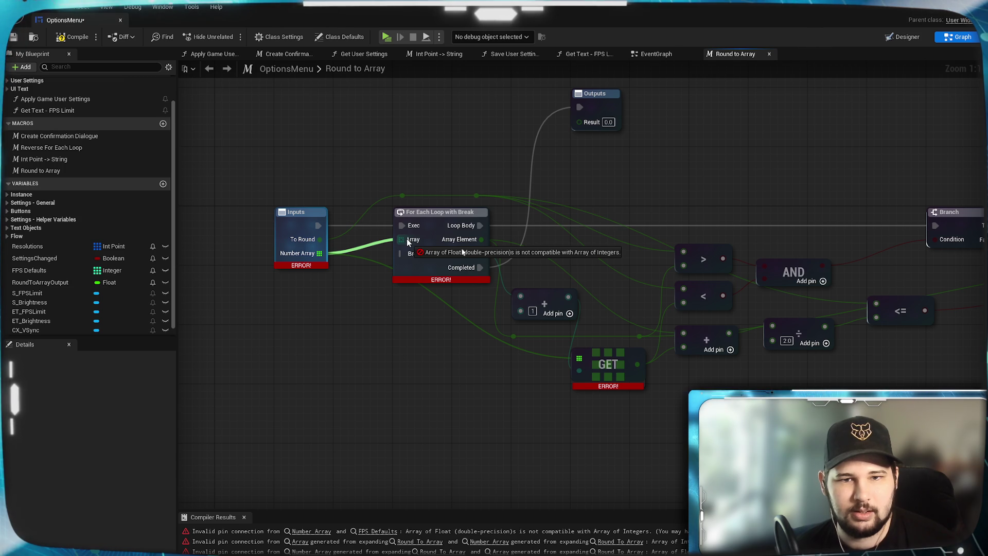
left_click_drag(408, 242, 406, 240)
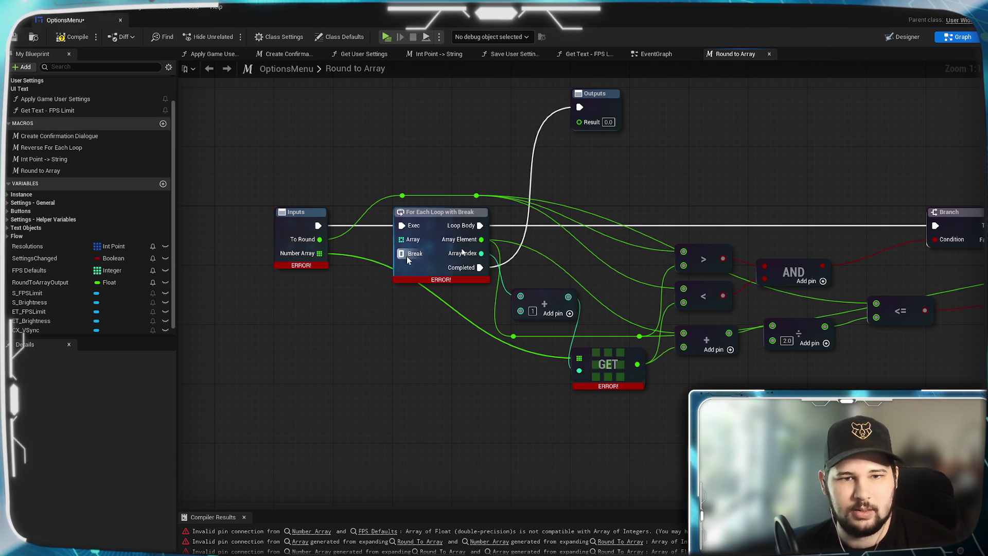
left_click(433, 224)
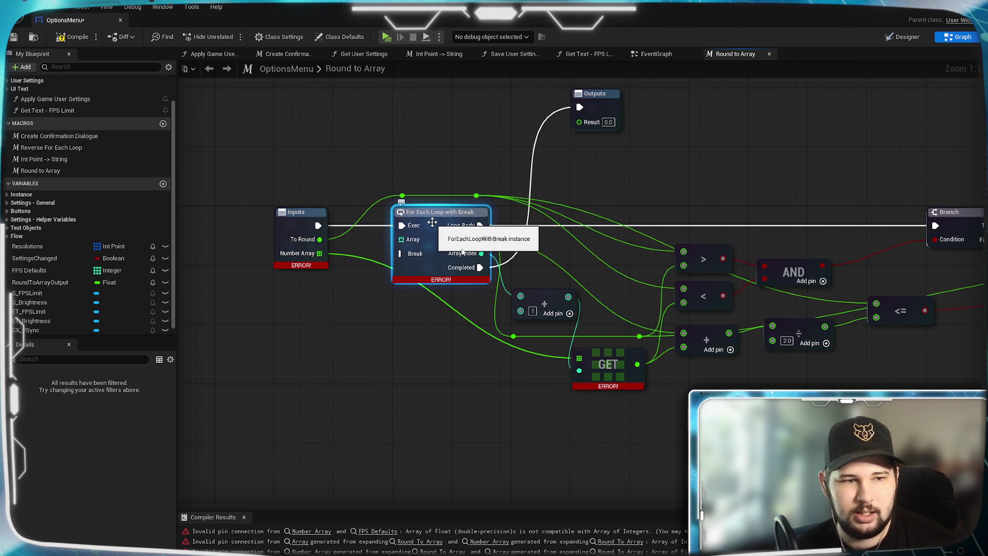
left_click(403, 414)
right_click(370, 359)
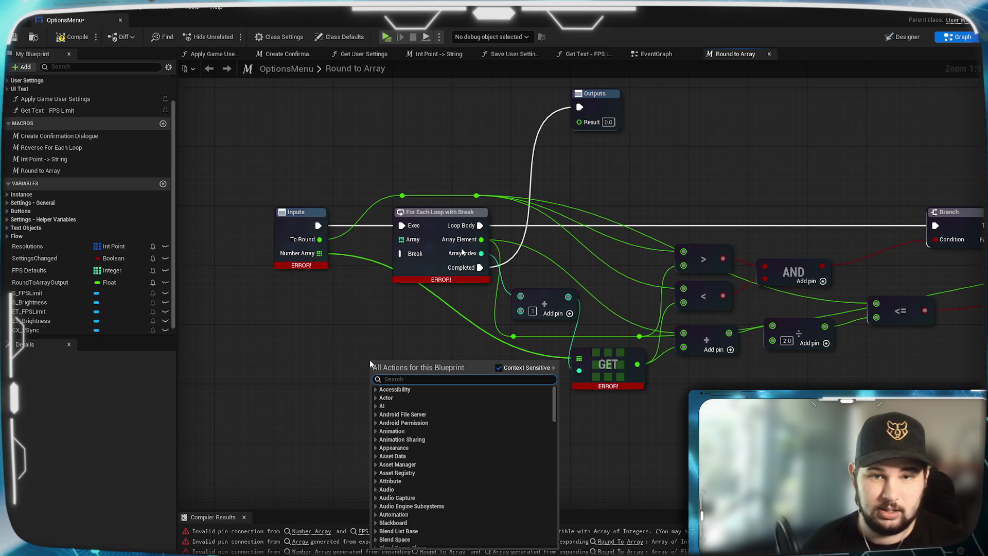
left_click(338, 293)
left_click_drag(319, 253, 322, 258)
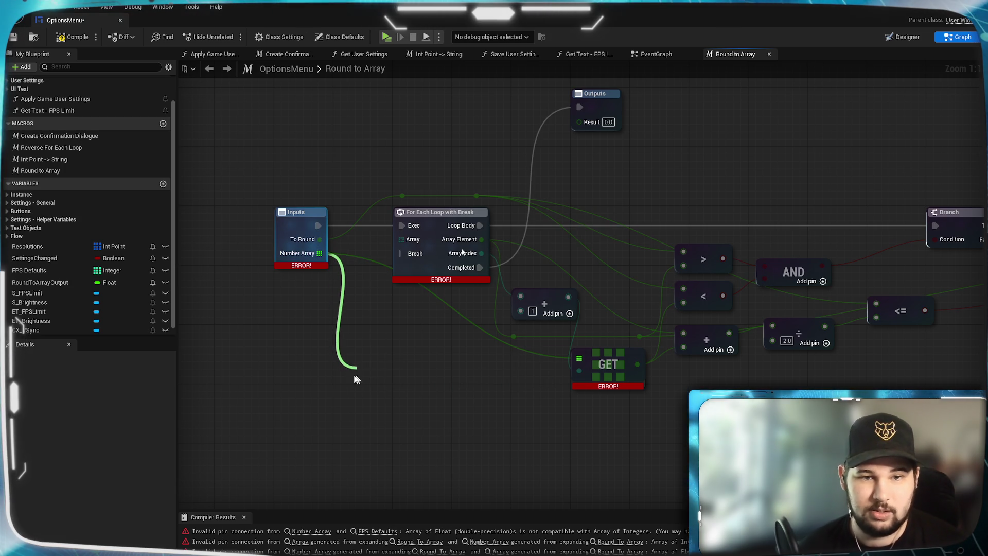
- Add a new For Each Loop with Break fed by Number Array
left_click_drag(360, 379, 342, 378)
left_click_drag(319, 253, 327, 269)
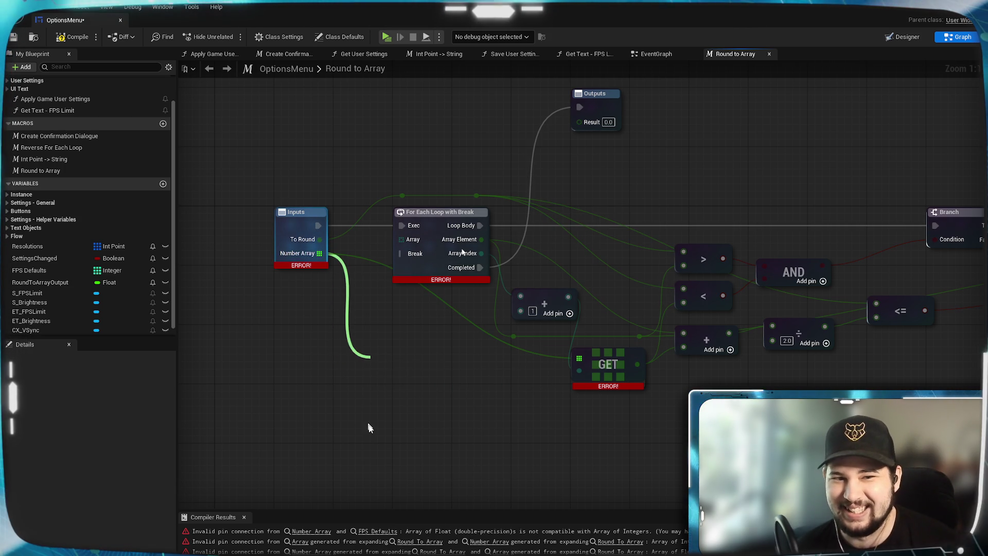
left_click_drag(369, 408, 369, 434)
type("for")
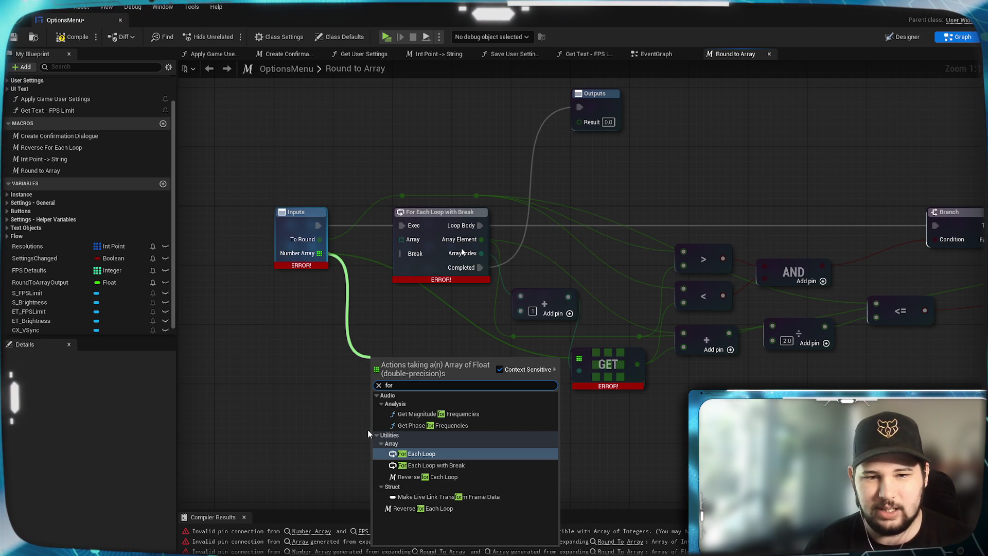
left_click(464, 465)
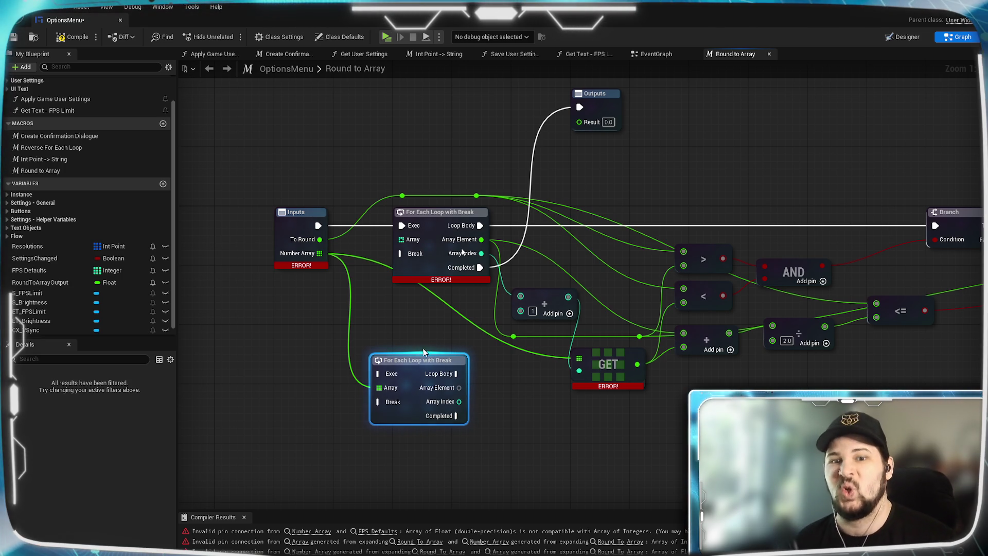
mouse_move(417, 362)
left_mouse_down()
mouse_move(433, 343)
mouse_move(420, 335)
left_mouse_up()
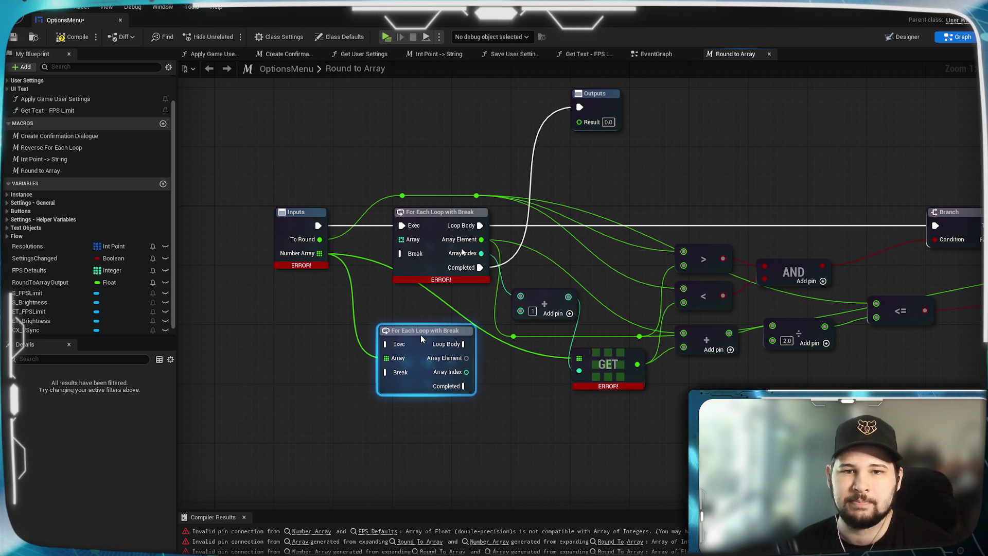
- Wire its Array Element, Array Index, Completed, Loop Body and exec pins, then delete the old loop
left_click_drag(466, 357, 513, 336)
mouse_move(466, 358)
left_mouse_down()
mouse_move(567, 365)
mouse_move(540, 260)
mouse_move(683, 334)
left_mouse_up()
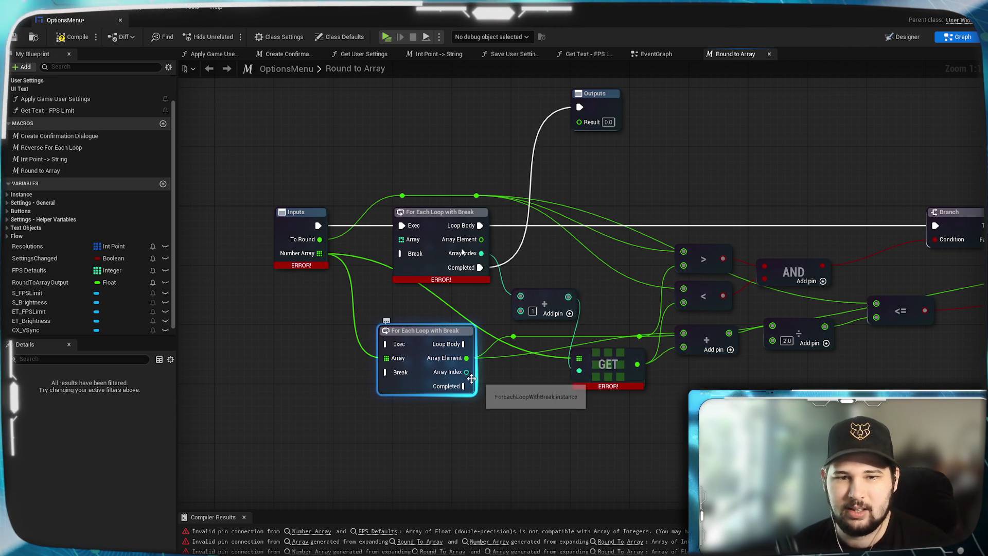
left_click_drag(466, 371, 520, 296)
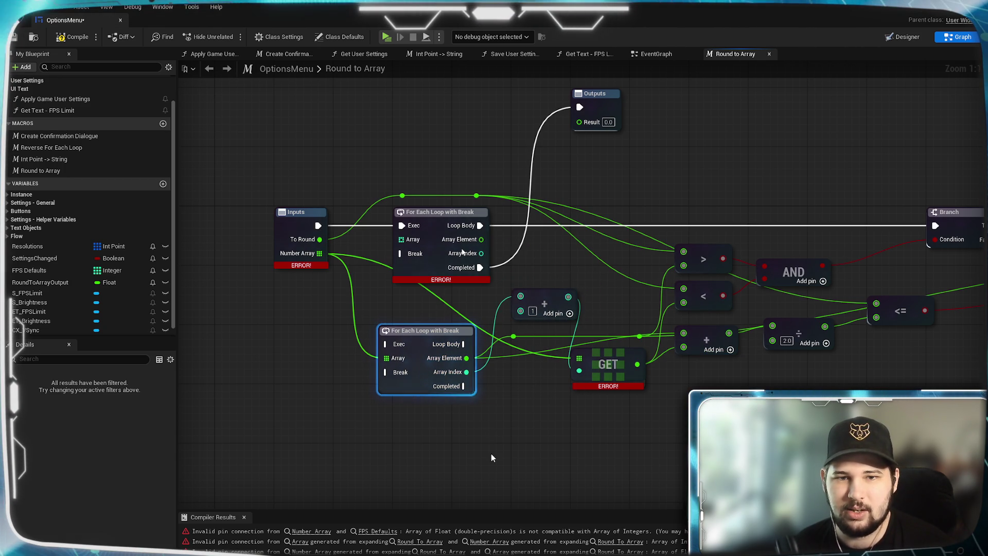
left_click_drag(464, 386, 580, 108)
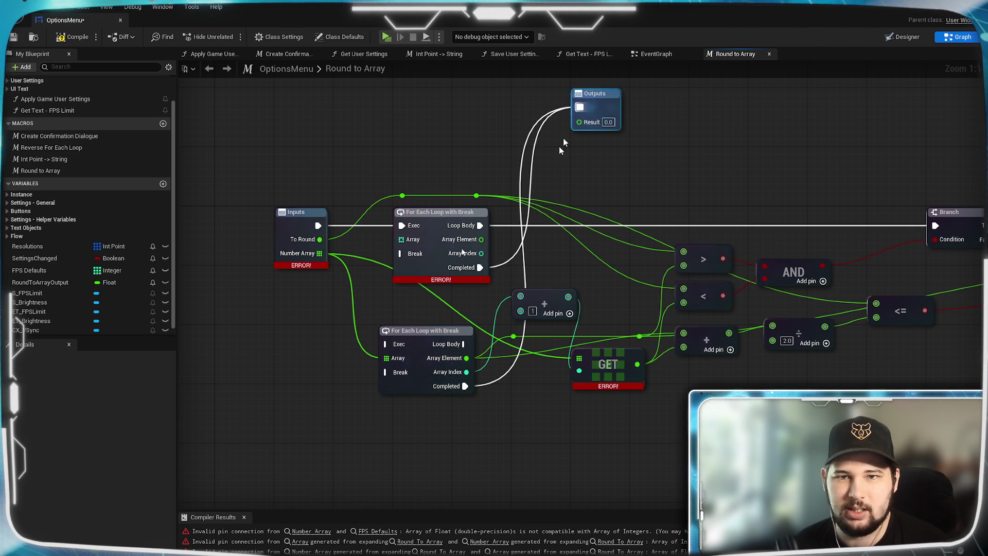
mouse_move(464, 344)
left_mouse_down()
mouse_move(526, 300)
mouse_move(949, 234)
left_mouse_up()
mouse_move(318, 226)
left_mouse_down()
mouse_move(332, 232)
mouse_move(386, 343)
left_mouse_up()
left_click(433, 227)
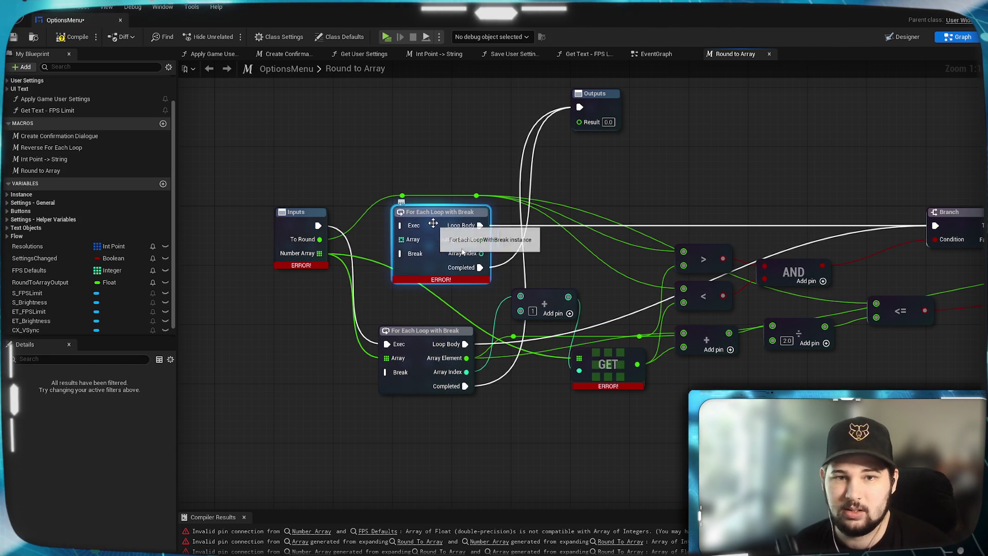
key("Delete")
mouse_move(426, 347)
left_mouse_down()
mouse_move(414, 258)
mouse_move(431, 227)
left_mouse_up()
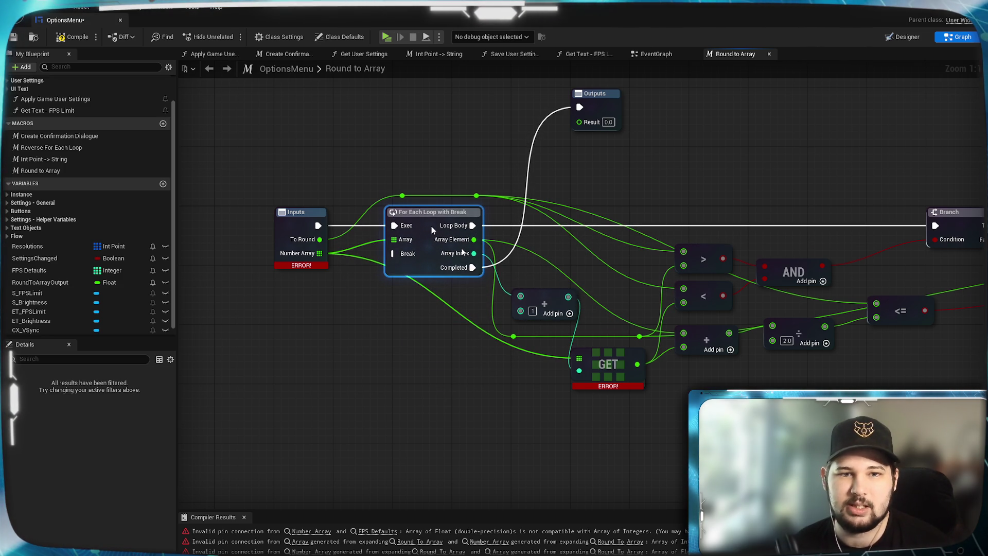
- Recompile the blueprint and inspect the GET node that still errors
left_click(74, 37)
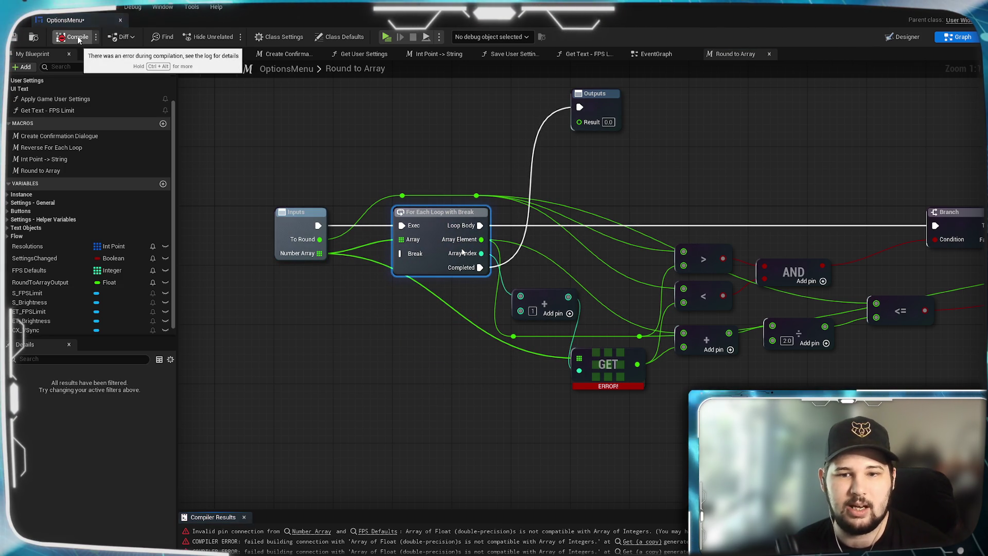
left_click(430, 474)
left_click_drag(509, 451, 417, 444)
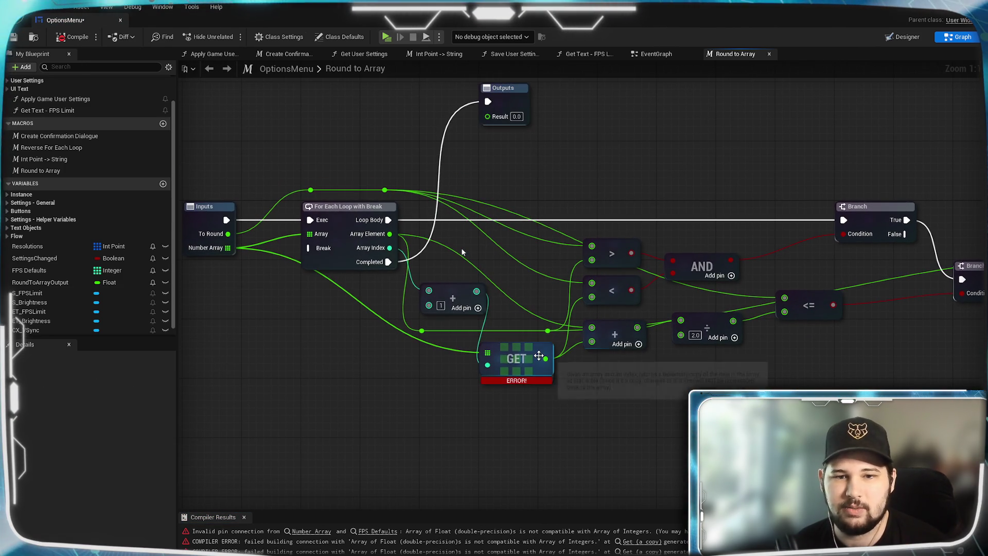
left_click(546, 351)
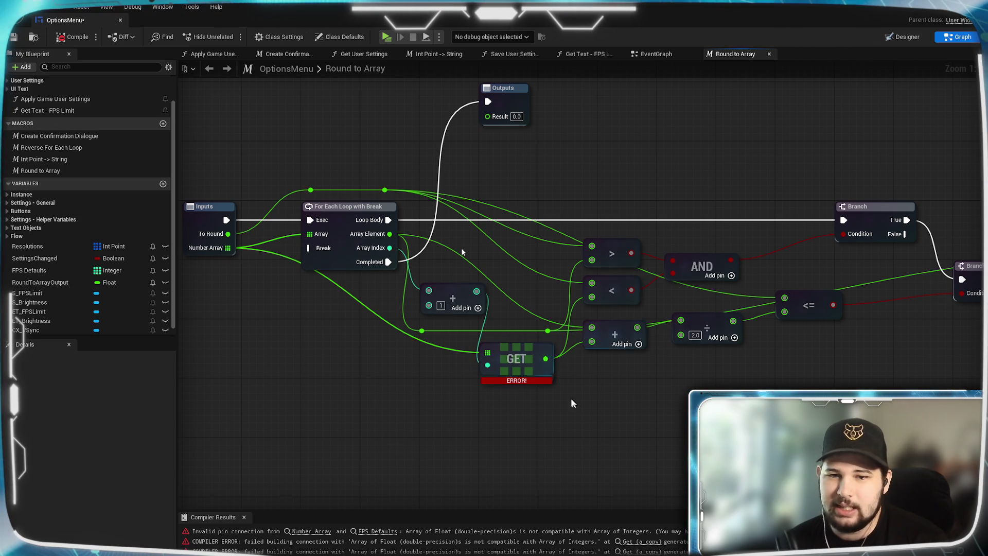
- Nudge the GET node right, box-select the Inputs and loop nodes, and save
left_click_drag(521, 350, 536, 349)
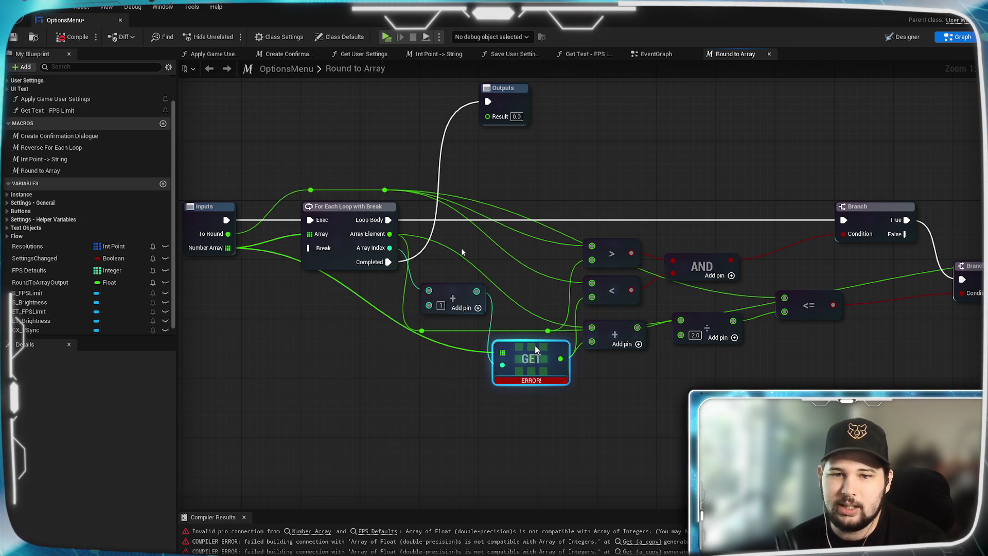
left_click(475, 419)
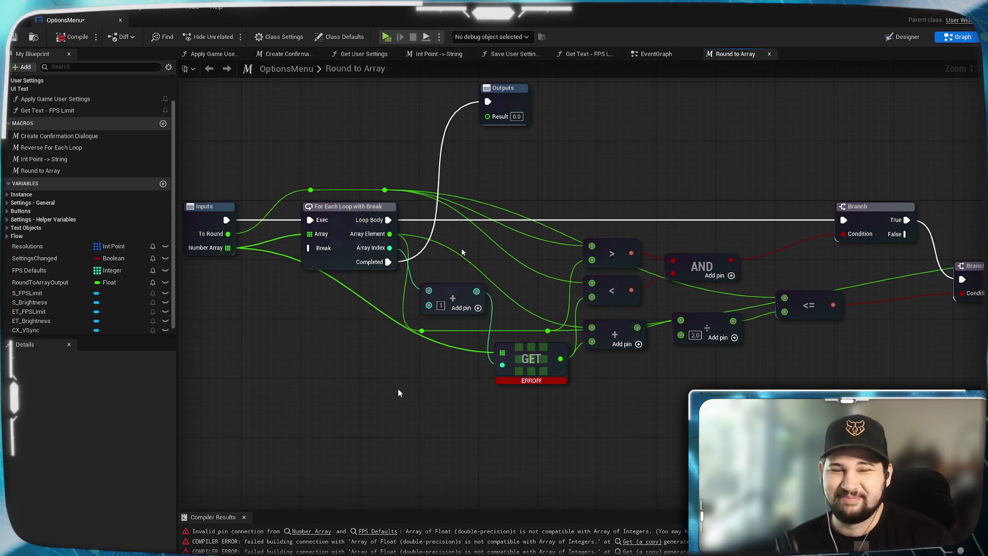
left_click_drag(397, 388, 206, 196)
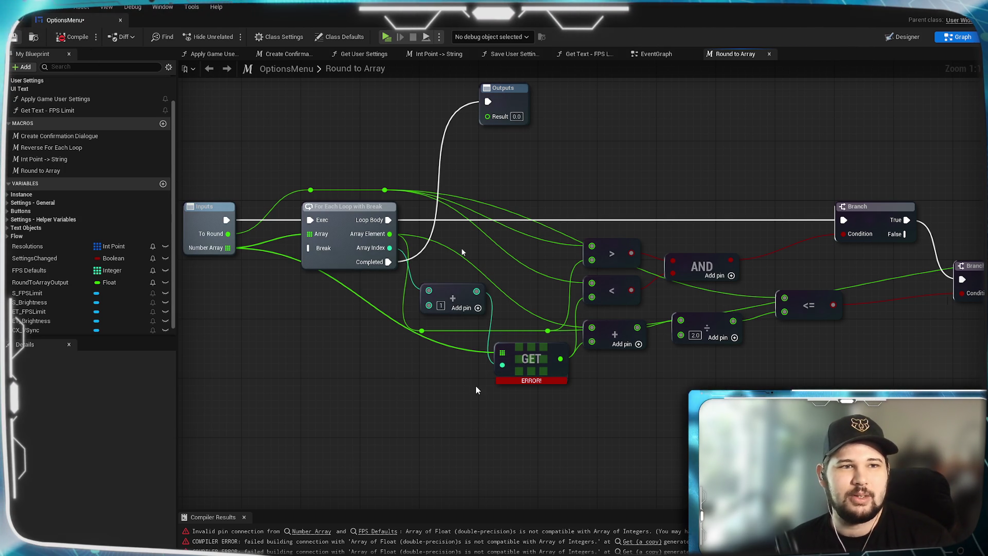
left_click(452, 459)
key("ctrl+s")
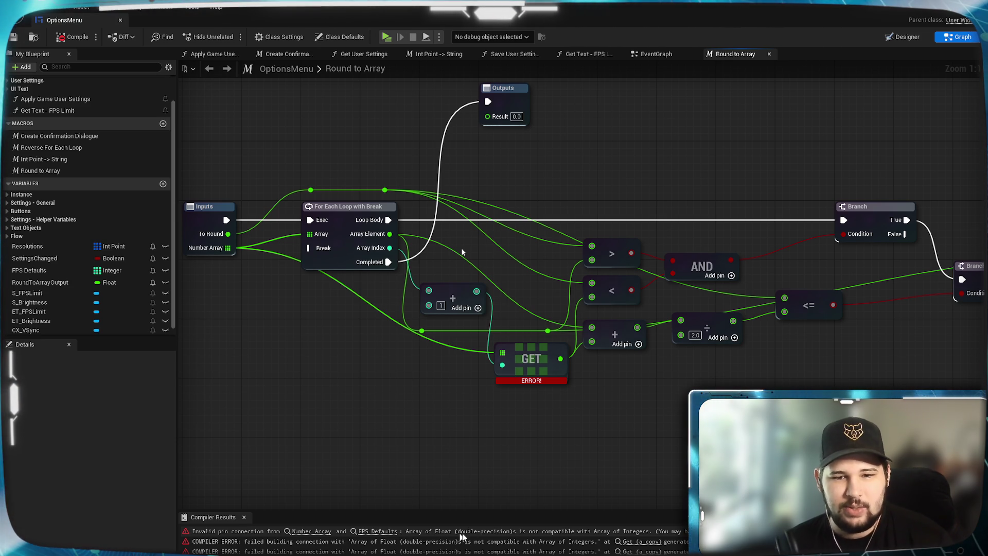
- Follow the pin error to the FPS Defaults node in EventGraph, delete it, then compile and save
left_click(625, 529)
double_click(625, 529)
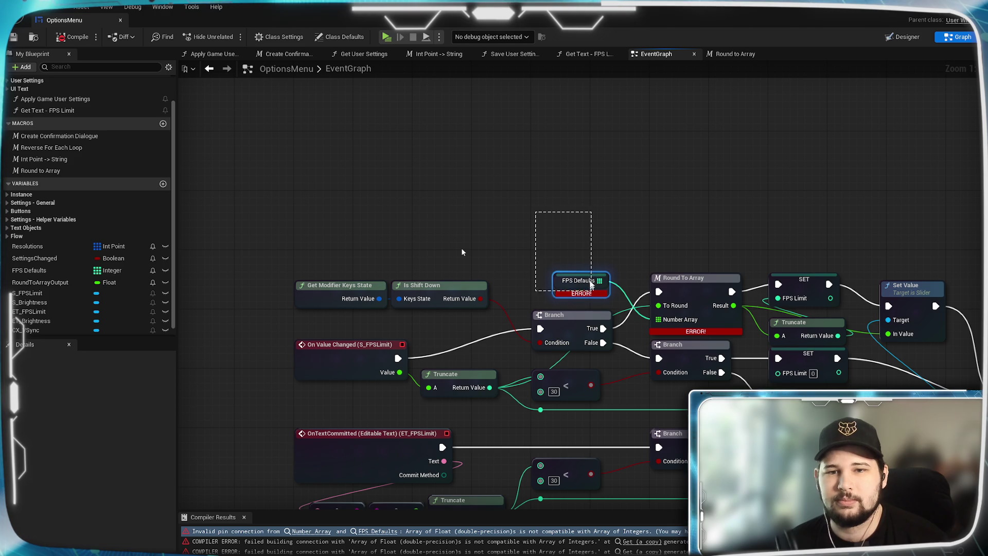
left_click(593, 295)
key("Delete")
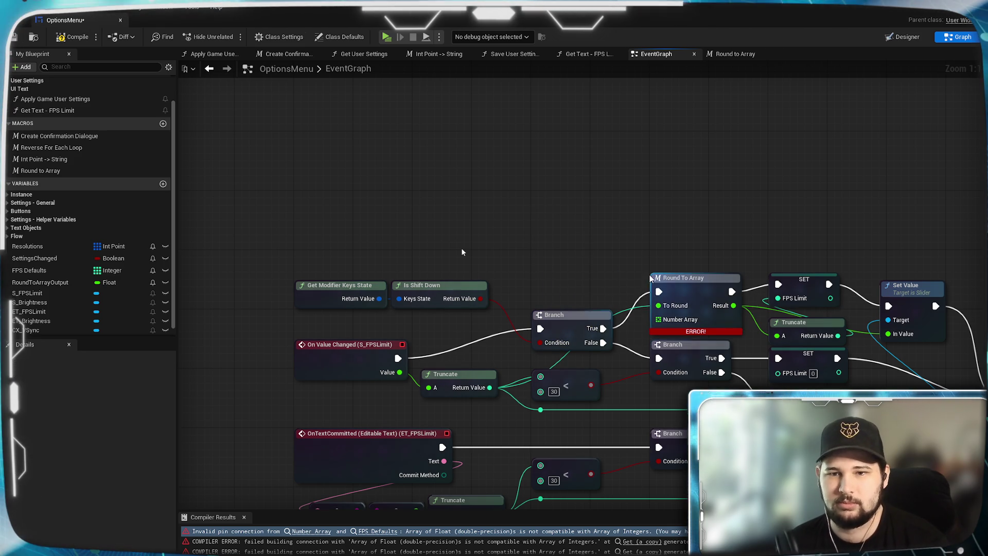
left_click(72, 37)
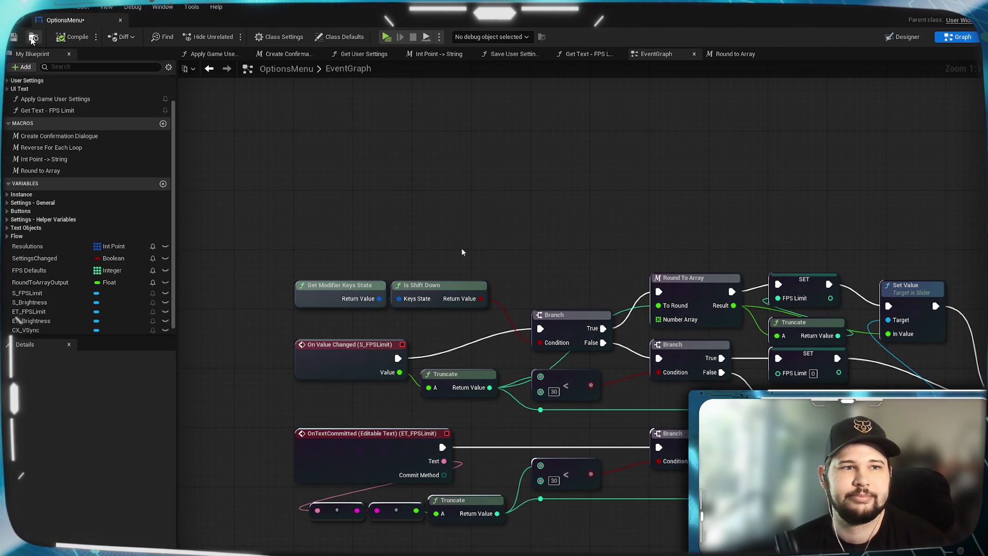
left_click(15, 37)
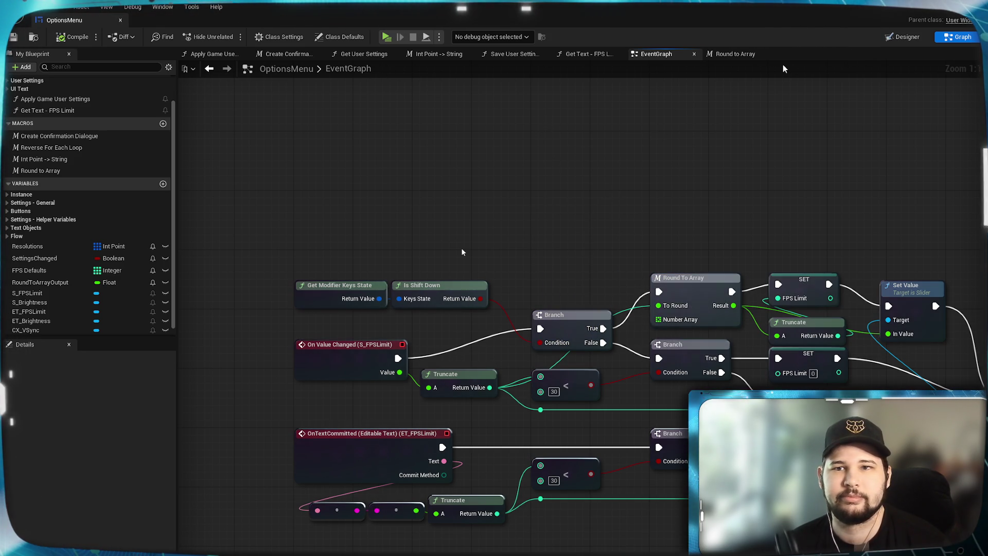
left_click(736, 54)
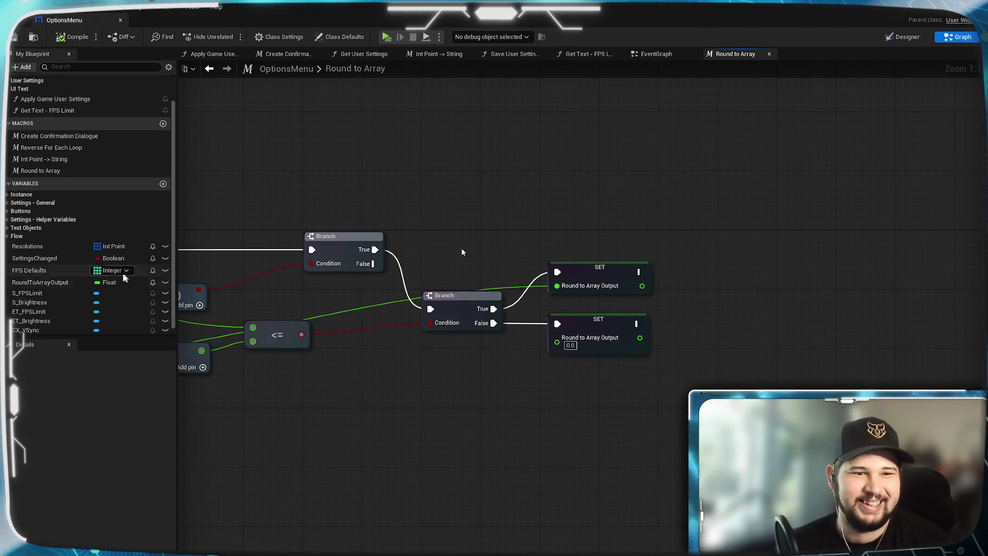
- Delete the FPS Defaults variable from My Blueprint and save
scroll(104, 277, "down", 1)
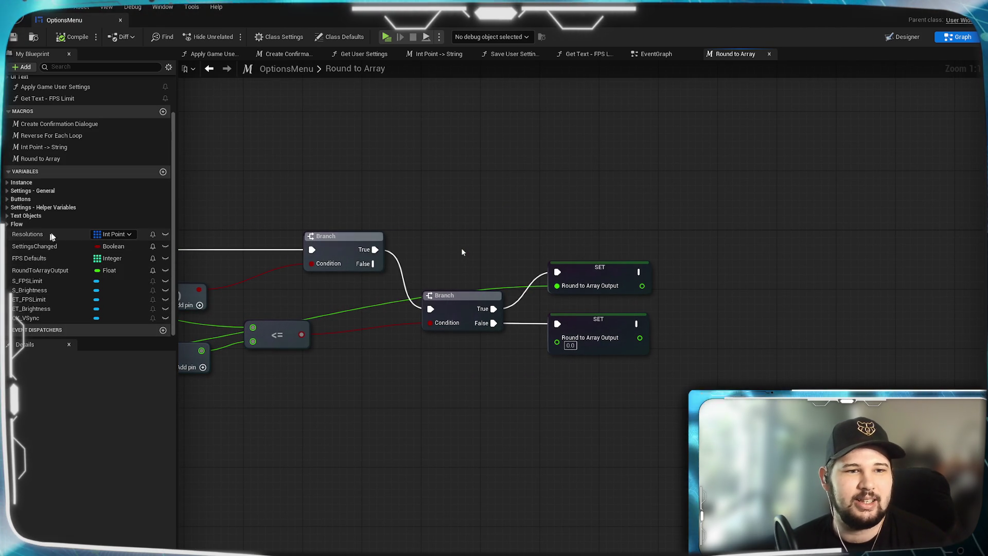
left_click(32, 258)
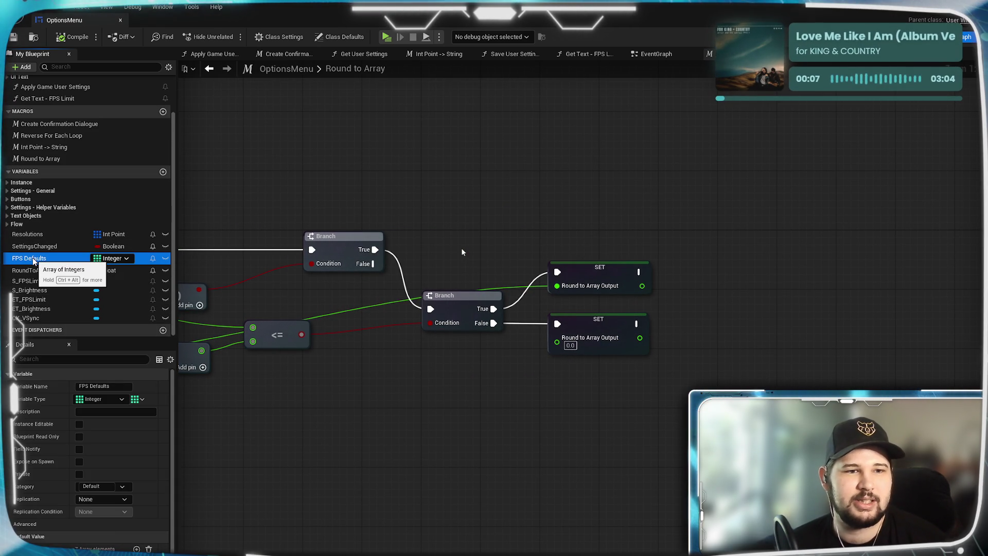
right_click(33, 259)
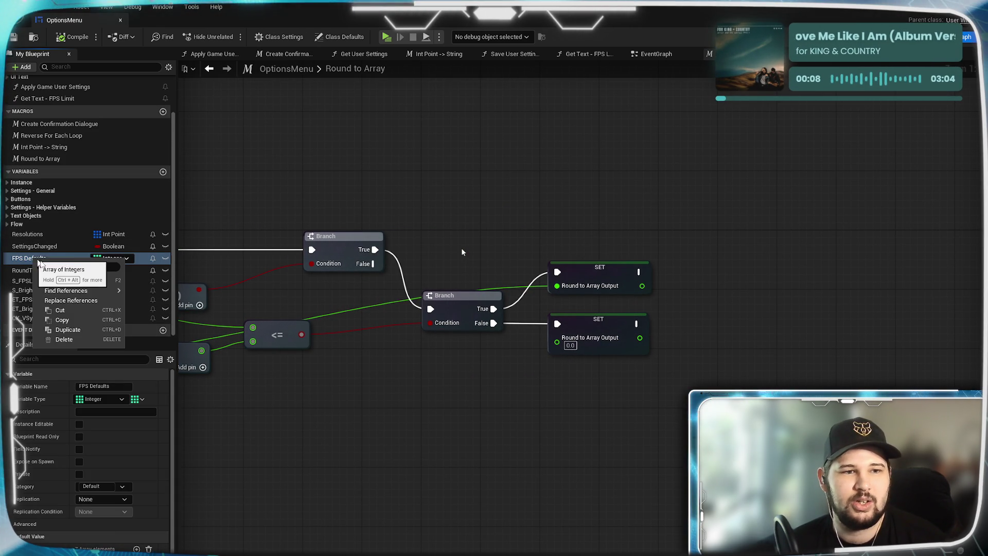
left_click(67, 341)
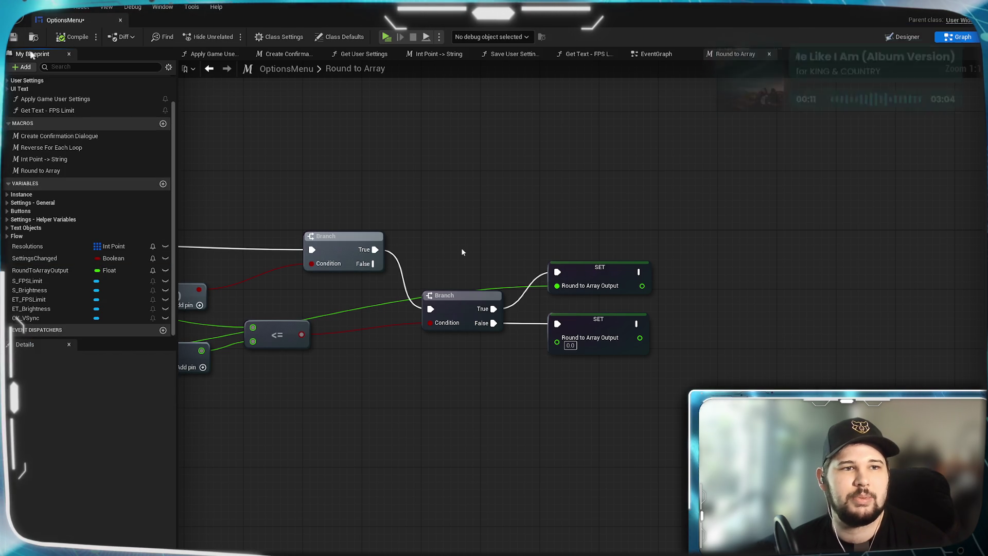
left_click(13, 40)
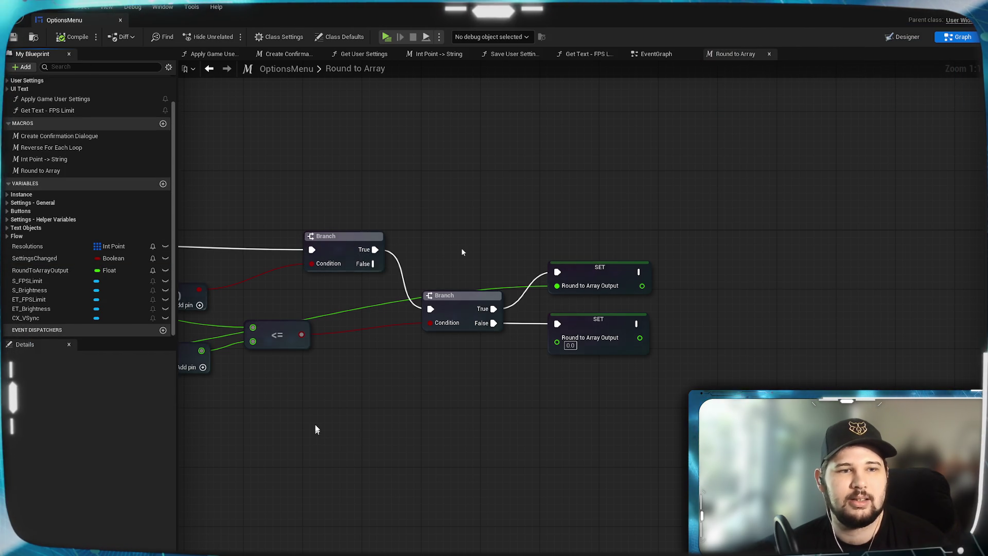
- Connect the GET node's output to the lower SET node's value
mouse_move(303, 397)
left_mouse_down()
mouse_move(578, 424)
mouse_move(514, 408)
mouse_move(489, 331)
mouse_move(514, 347)
left_mouse_up()
mouse_move(514, 384)
left_mouse_down()
mouse_move(672, 389)
mouse_move(749, 373)
left_mouse_up()
mouse_move(572, 392)
left_mouse_down()
mouse_move(355, 355)
mouse_move(465, 400)
left_mouse_up()
left_click_drag(676, 407, 866, 298)
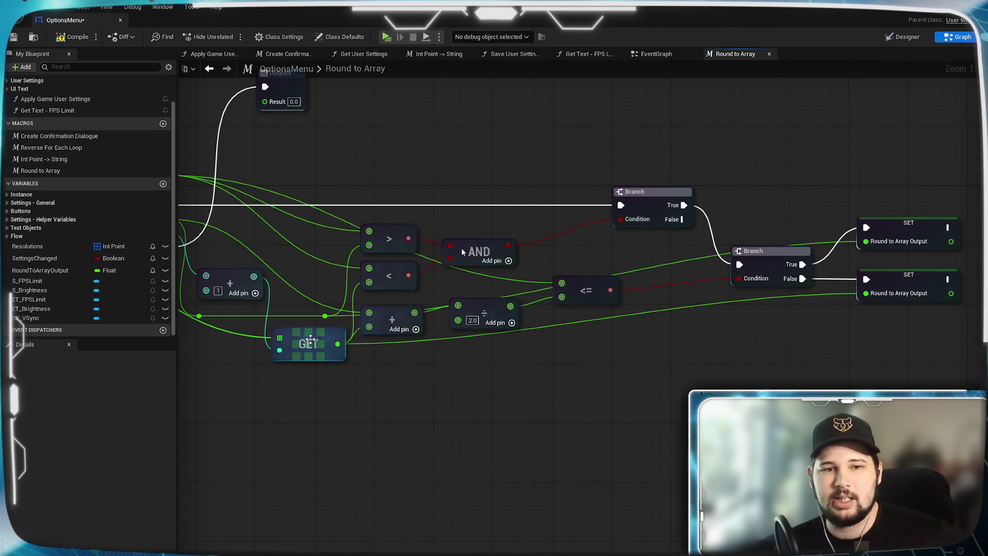
- Wire both SET nodes' exec outputs to the loop's Break and save
mouse_move(823, 227)
left_mouse_down()
mouse_move(447, 244)
mouse_move(462, 252)
left_mouse_up()
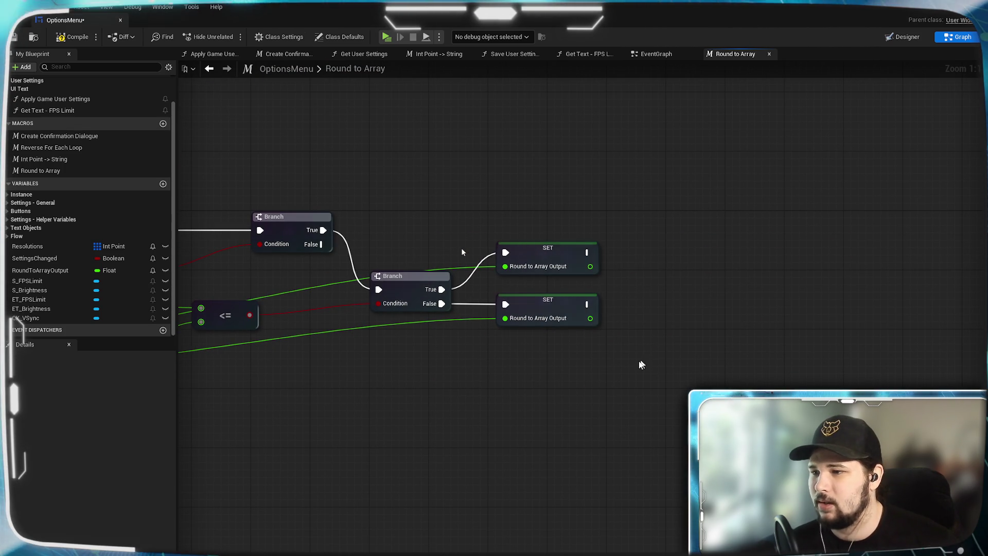
scroll(401, 408, "down", 1)
mouse_move(401, 408)
left_mouse_down()
mouse_move(683, 346)
mouse_move(789, 339)
mouse_move(751, 381)
mouse_move(717, 393)
left_mouse_up()
mouse_move(883, 234)
left_mouse_down()
mouse_move(201, 278)
mouse_move(369, 222)
mouse_move(360, 220)
left_mouse_up()
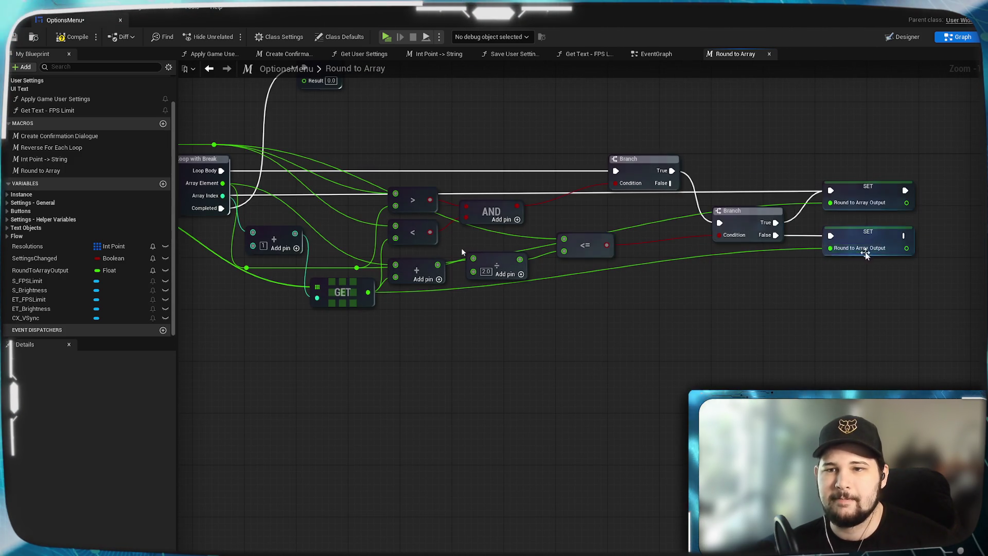
mouse_move(902, 235)
left_mouse_down()
mouse_move(214, 258)
mouse_move(447, 211)
mouse_move(527, 208)
left_mouse_up()
left_click_drag(744, 352, 523, 384)
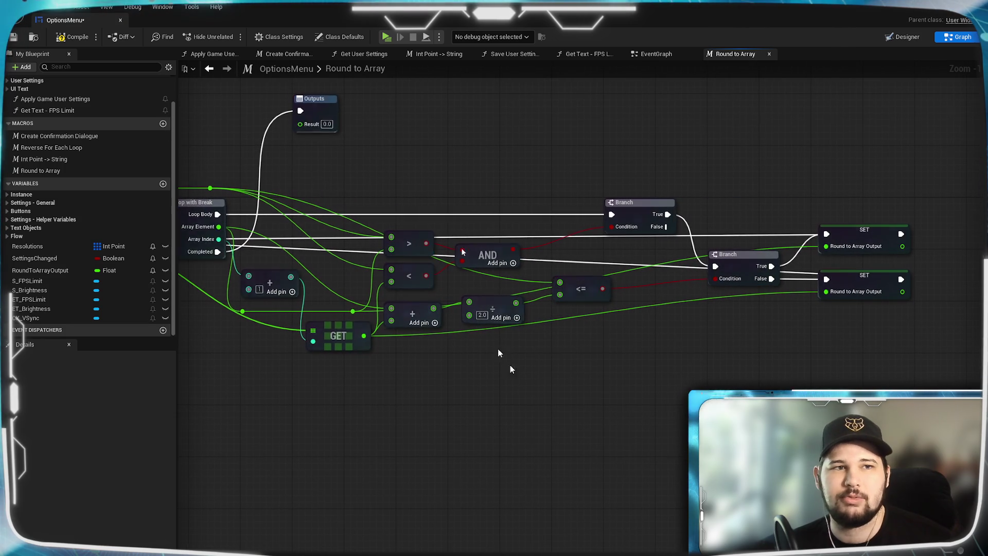
left_click(14, 37)
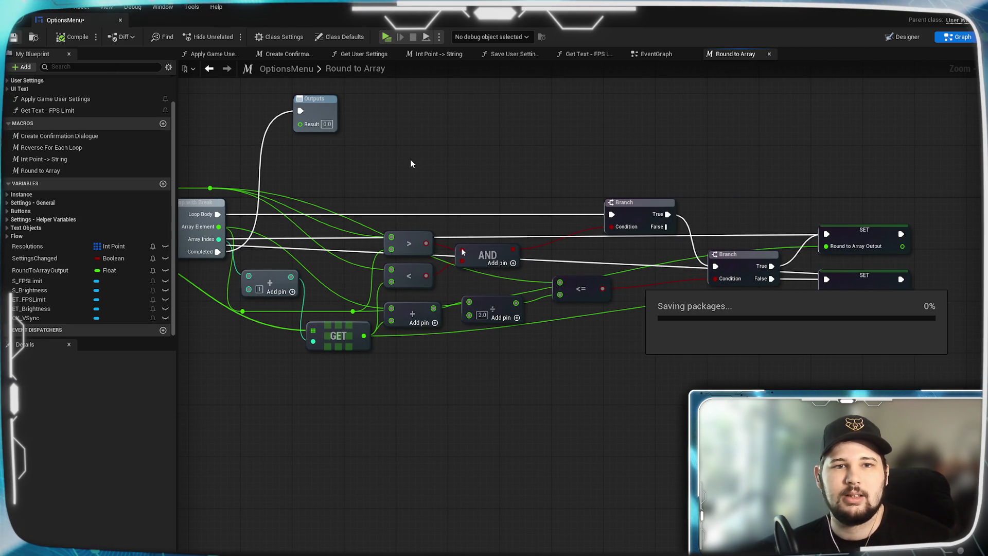
- Add a RoundToArrayOutput getter and wire it to the Outputs node's Result pin
mouse_move(406, 159)
left_mouse_down()
mouse_move(565, 180)
mouse_move(703, 278)
left_mouse_up()
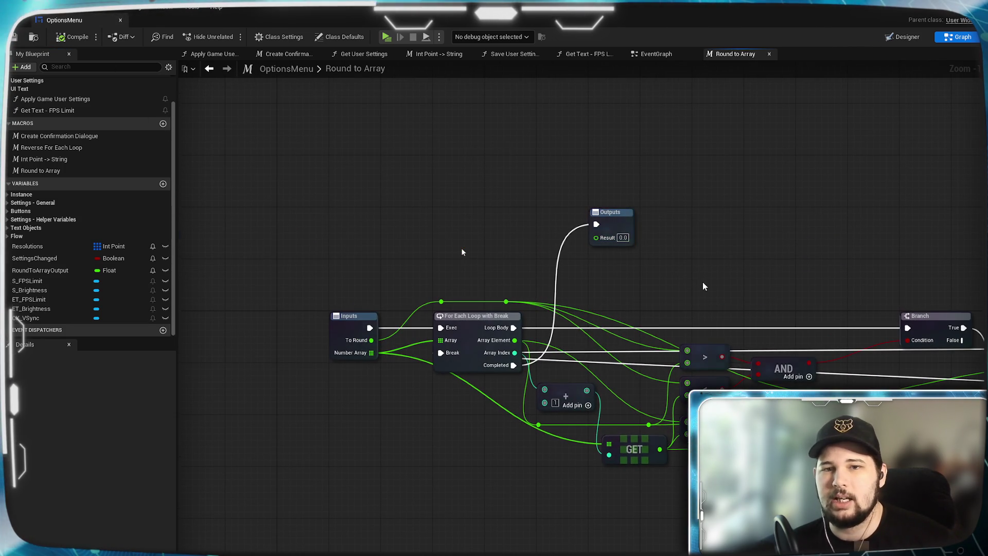
left_click(30, 270)
mouse_move(30, 271)
left_mouse_down()
mouse_move(545, 235)
mouse_move(489, 233)
left_mouse_up()
left_click(520, 243)
left_click_drag(551, 235, 596, 237)
left_click(610, 292)
- Compile and save OptionsMenu, then look over the whole Round to Array graph
left_click(13, 37)
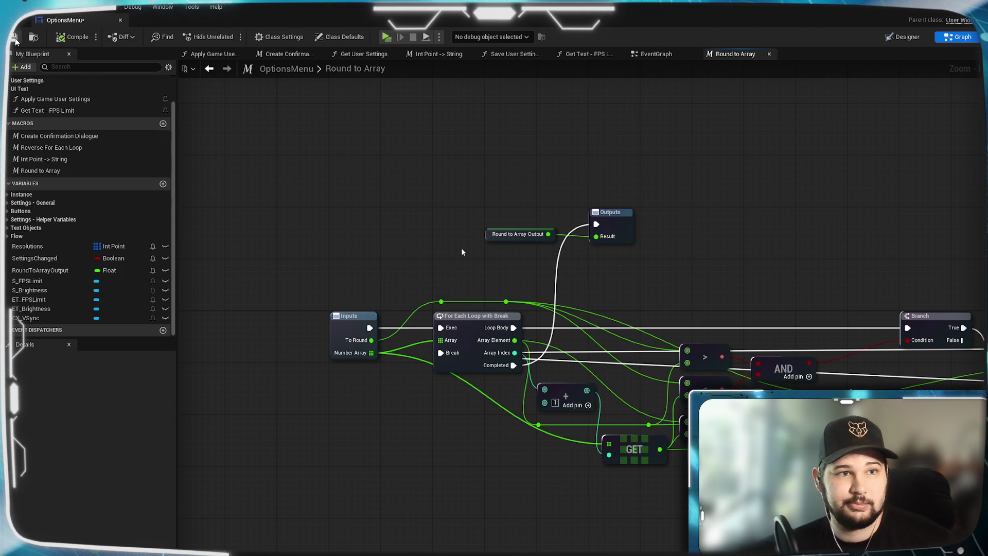
mouse_move(812, 279)
left_mouse_down()
mouse_move(558, 192)
mouse_move(721, 172)
mouse_move(559, 177)
mouse_move(651, 320)
mouse_move(438, 184)
mouse_move(618, 218)
left_mouse_up()
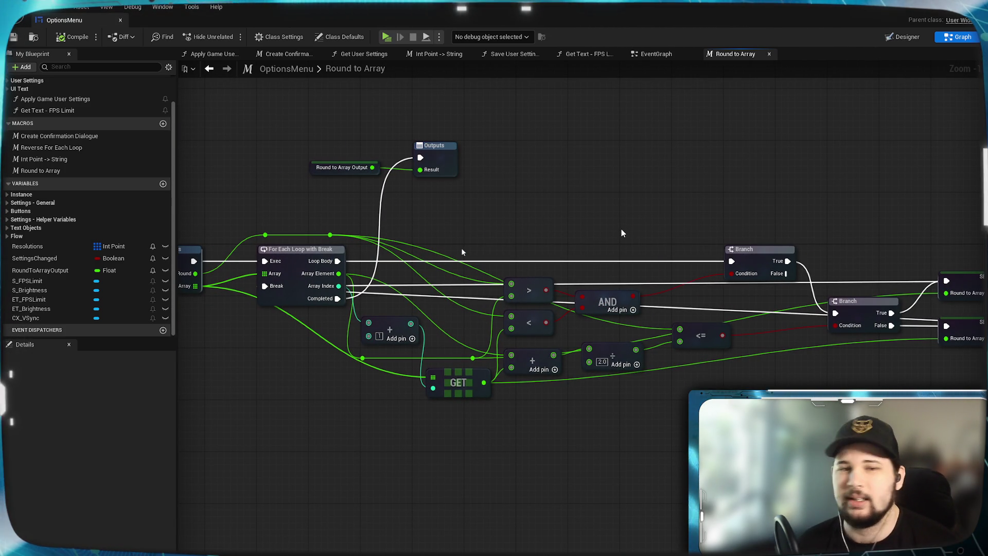
left_click_drag(502, 209, 654, 193)
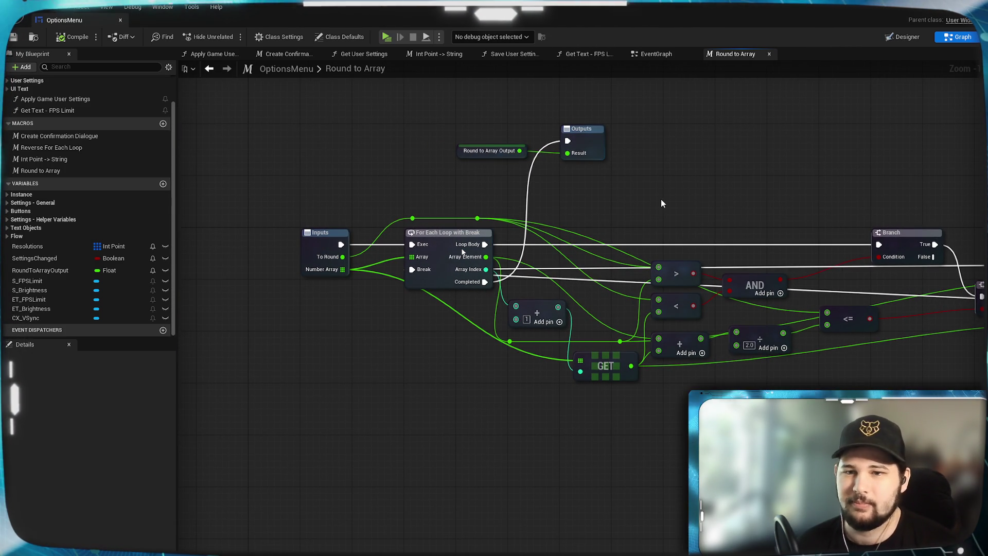
scroll(684, 201, "up", 1)
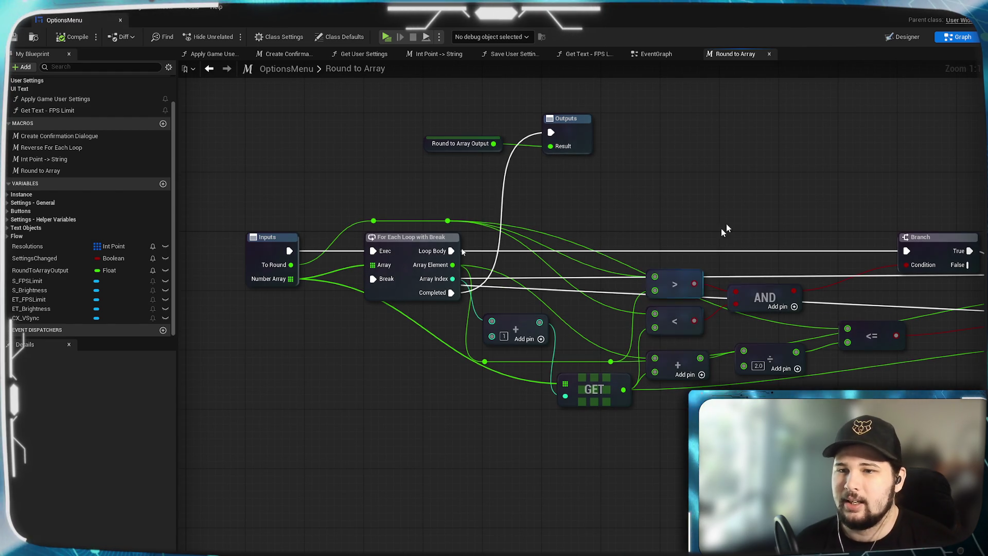
scroll(768, 276, "down", 5)
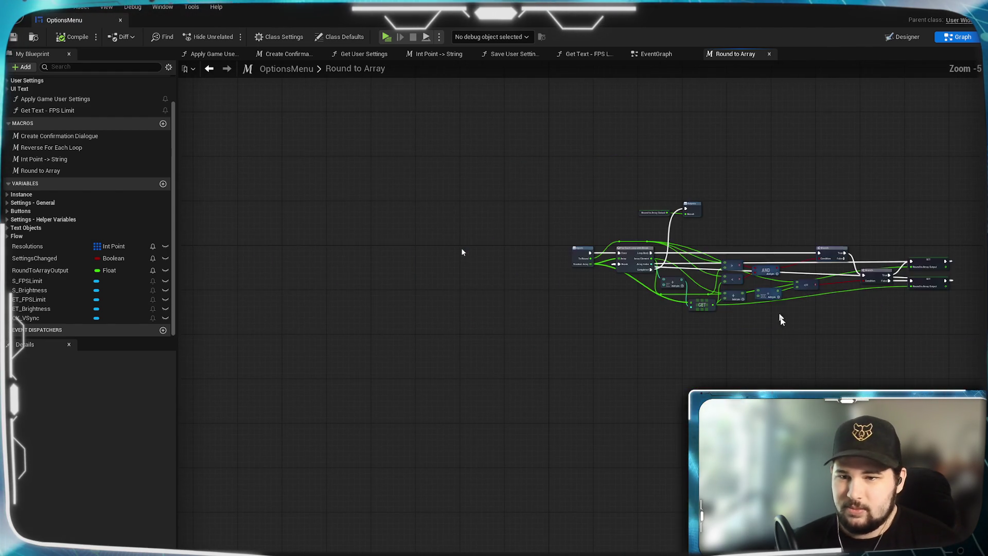
- Move the Branch node and both setter nodes down and to the right
scroll(680, 333, "up", 5)
scroll(681, 333, "down", 2)
scroll(683, 345, "up", 2)
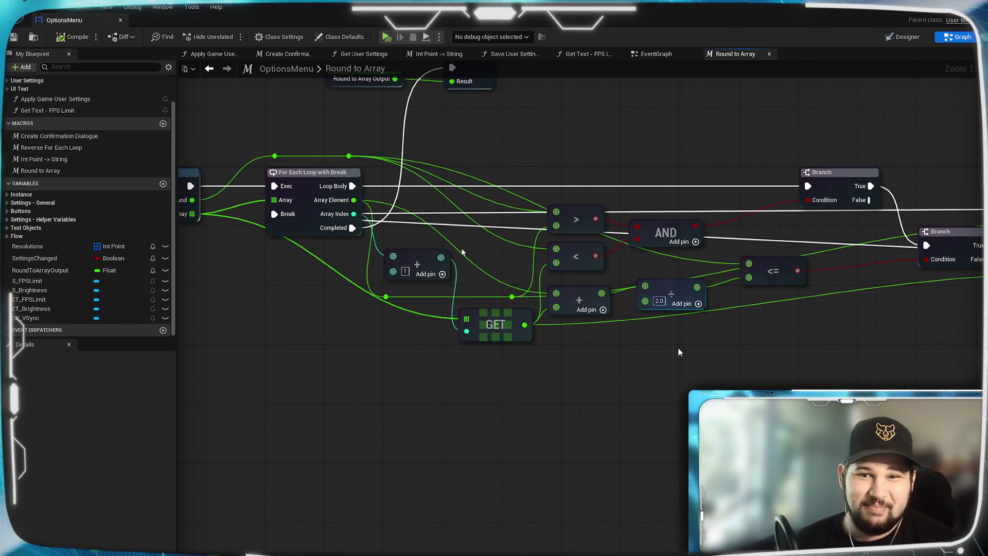
scroll(749, 327, "down", 2)
scroll(895, 355, "up", 2)
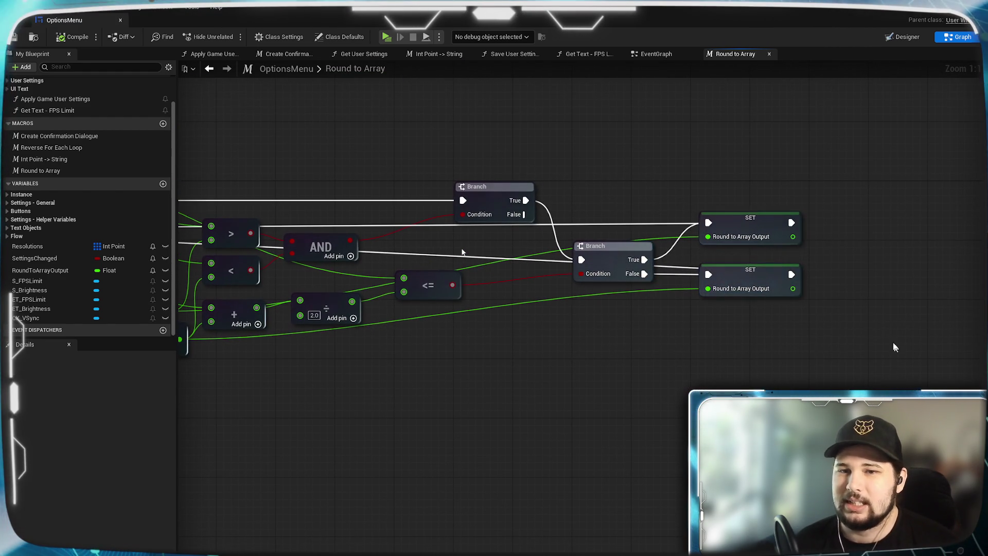
mouse_move(624, 240)
left_mouse_down()
mouse_move(701, 402)
mouse_move(704, 540)
mouse_move(709, 530)
left_mouse_up()
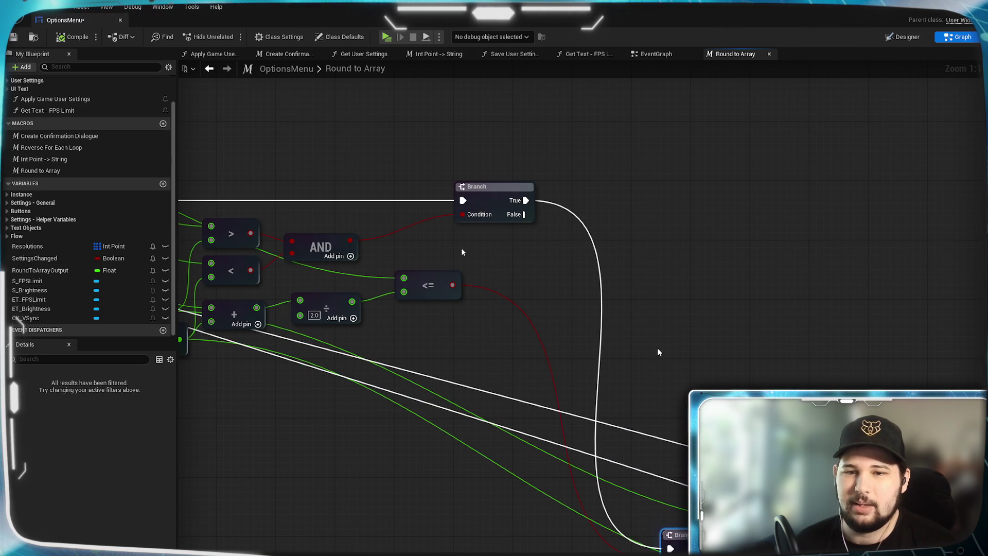
scroll(801, 332, "down", 4)
scroll(437, 310, "up", 4)
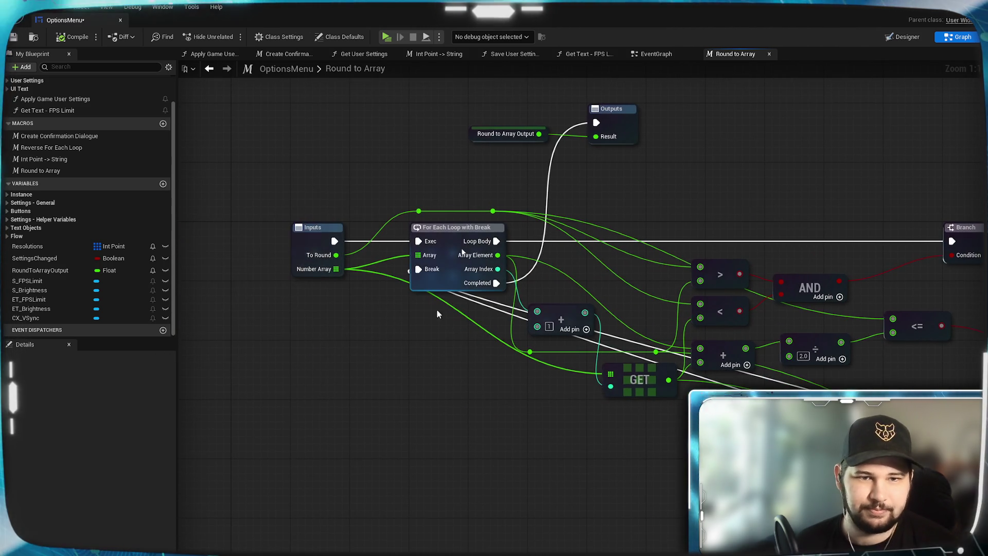
left_click_drag(445, 315, 396, 319)
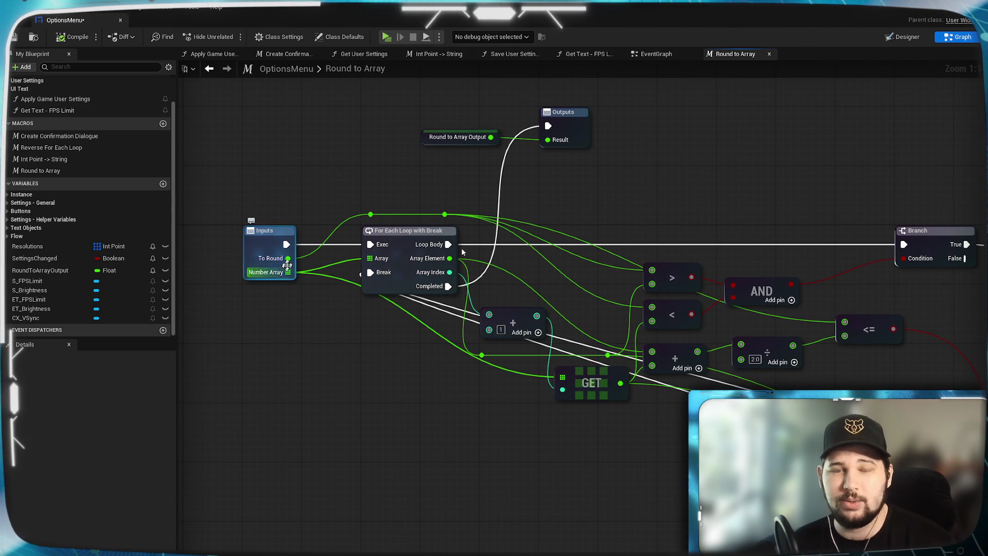
mouse_move(337, 373)
left_mouse_down()
mouse_move(242, 396)
mouse_move(334, 363)
mouse_move(273, 384)
left_mouse_up()
left_click_drag(848, 247, 862, 249)
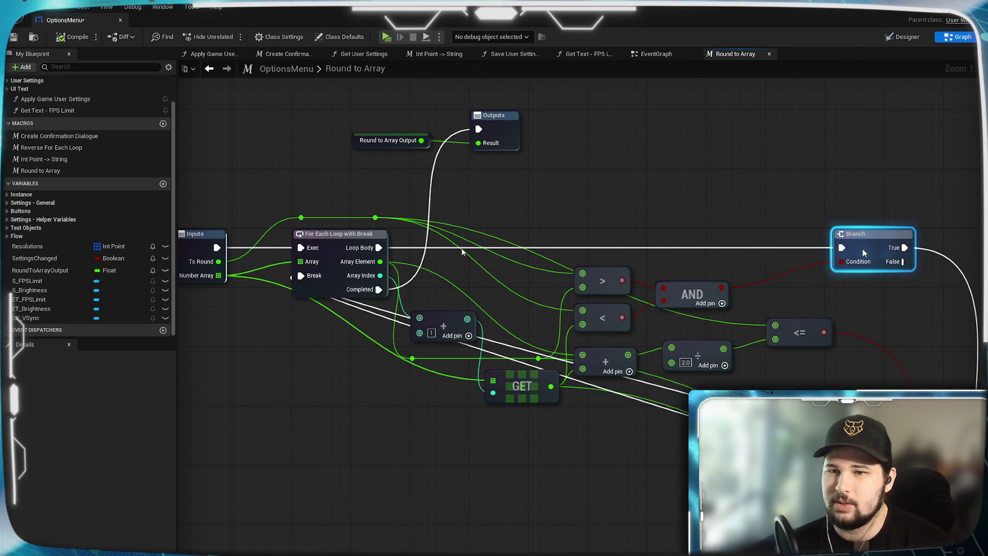
left_click(801, 214)
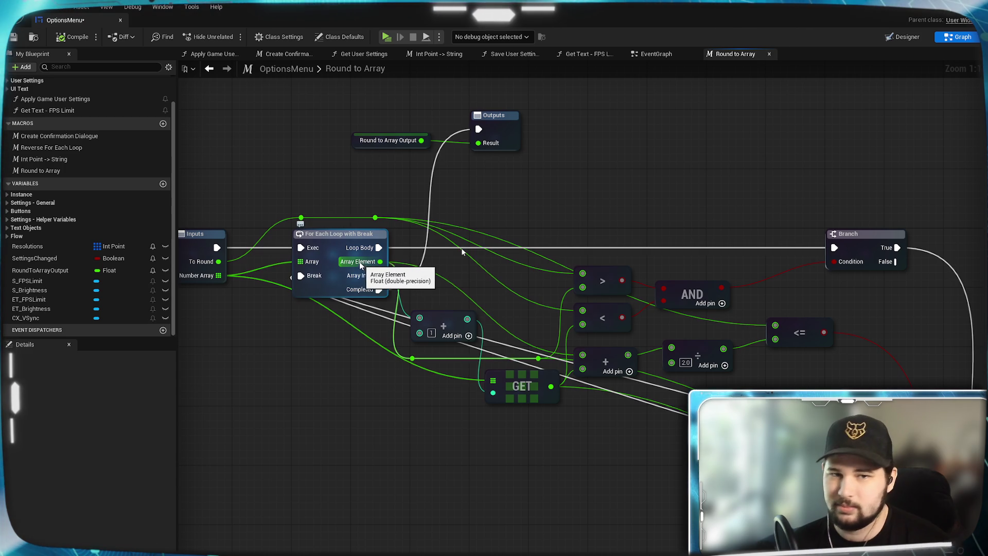
- Shift the AND node right, place < beneath > wired into AND, and move the reroute right
left_click_drag(695, 283, 743, 281)
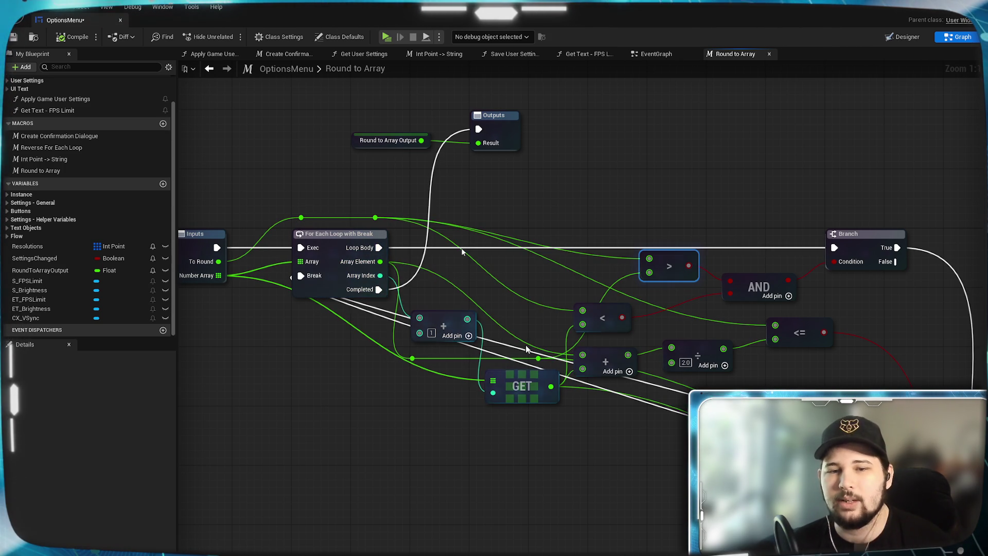
left_click_drag(618, 307, 683, 291)
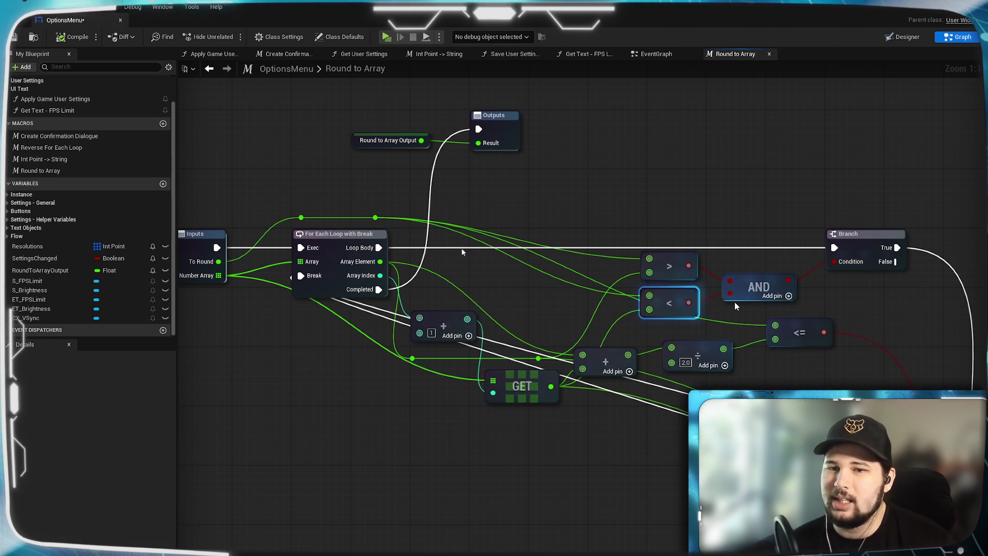
left_click_drag(685, 302, 730, 293)
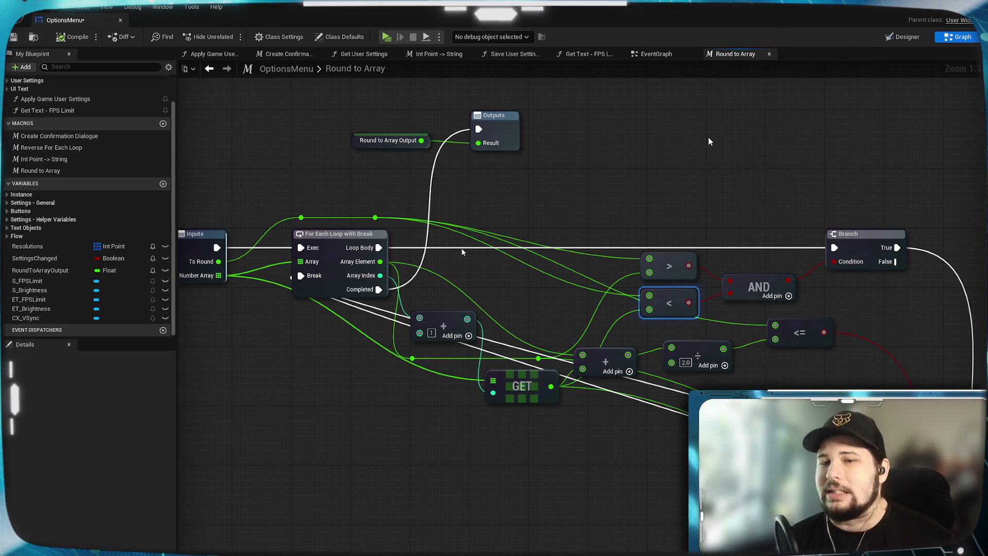
left_click(535, 319)
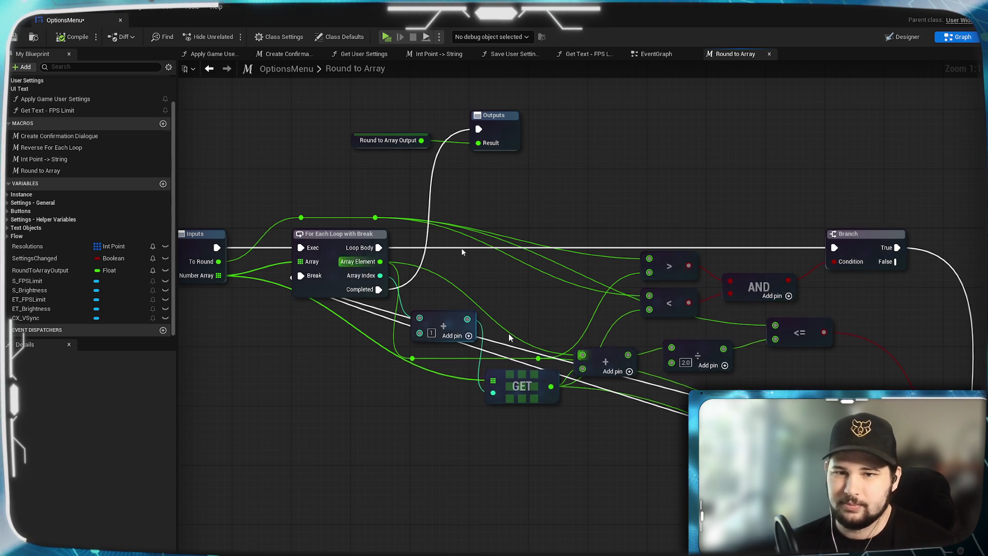
left_click_drag(508, 337, 540, 350)
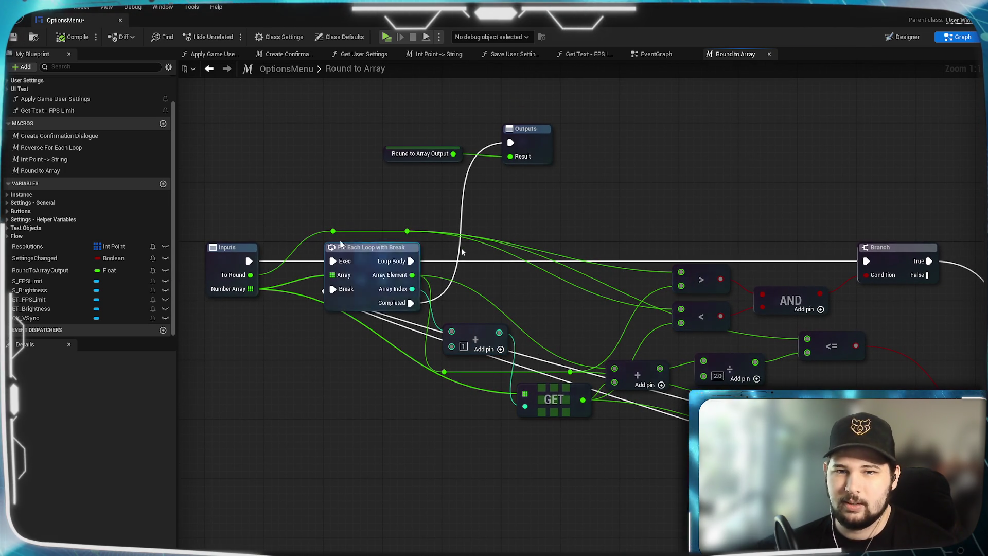
mouse_move(415, 235)
left_mouse_down()
mouse_move(625, 227)
mouse_move(642, 234)
left_mouse_up()
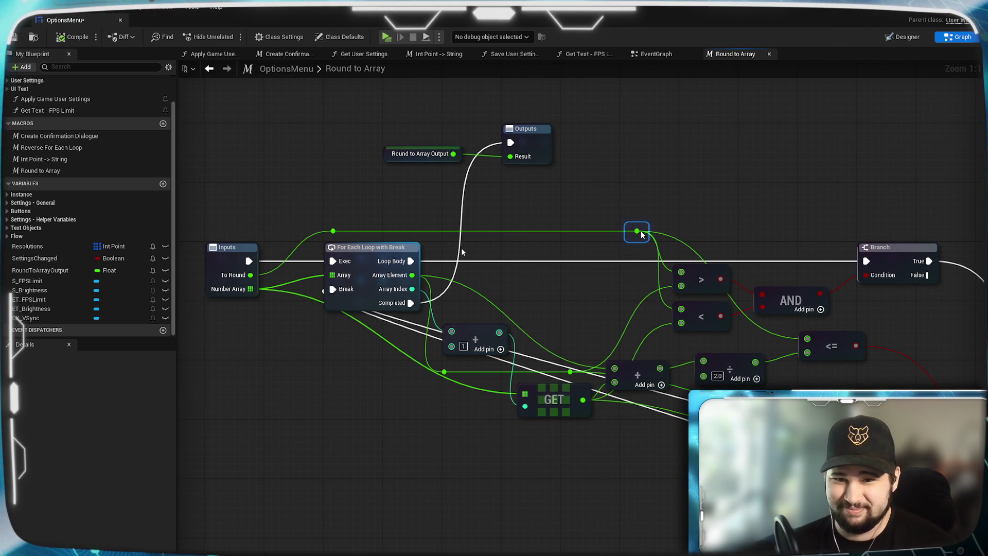
- Try raising the second Branch node into view, then undo that move
mouse_move(741, 222)
left_mouse_down()
mouse_move(664, 182)
mouse_move(444, 204)
left_mouse_up()
mouse_move(731, 442)
left_mouse_down()
mouse_move(780, 341)
mouse_move(746, 288)
mouse_move(714, 266)
mouse_move(709, 282)
left_mouse_up()
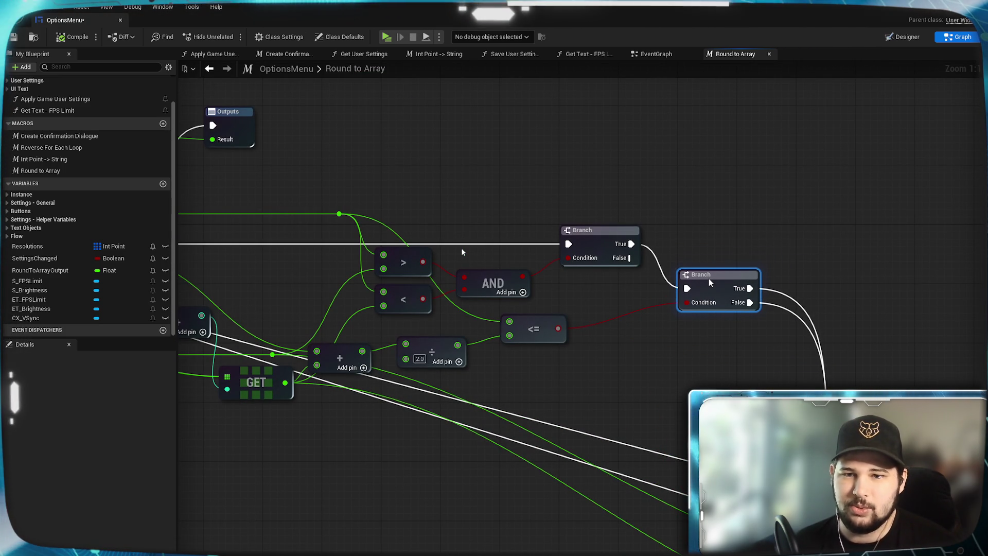
key("ctrl+z")
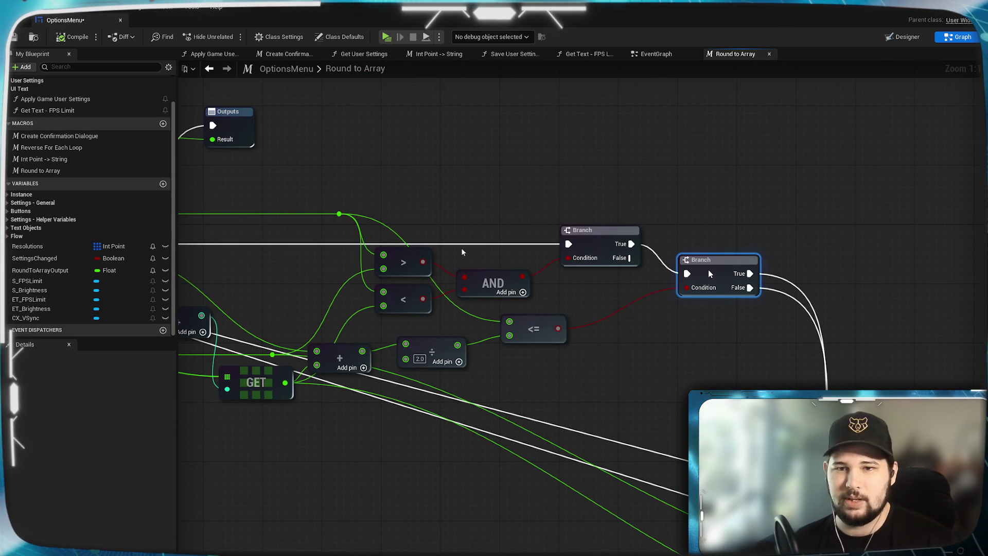
left_click(577, 341)
left_click_drag(577, 341, 715, 340)
- Reposition the <=, ÷, + and GET nodes into a more compact arrangement
left_click_drag(681, 313, 643, 306)
left_click_drag(461, 252, 660, 234)
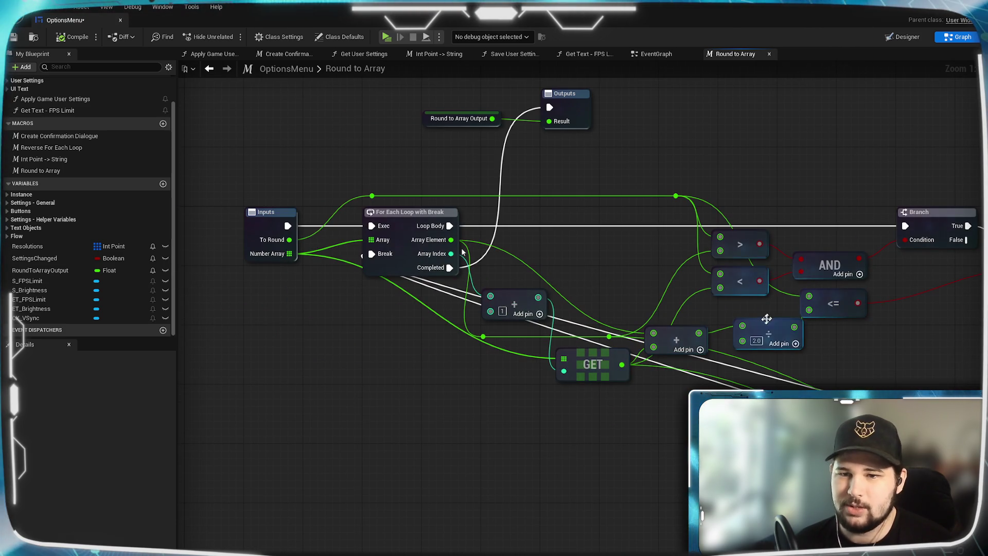
left_click_drag(767, 328, 745, 318)
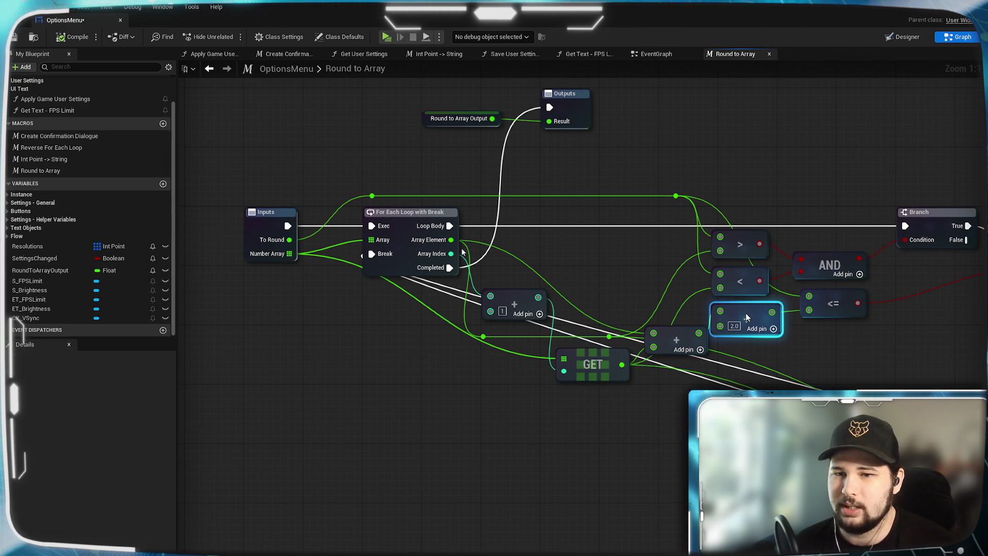
left_click(822, 357)
left_click_drag(659, 387, 683, 435)
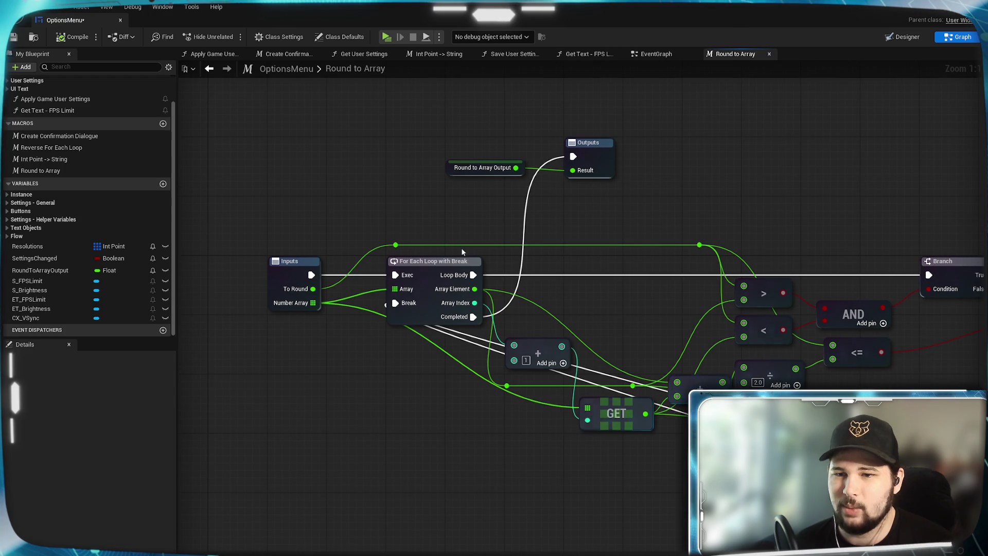
mouse_move(699, 383)
left_mouse_down()
mouse_move(681, 370)
mouse_move(690, 363)
left_mouse_up()
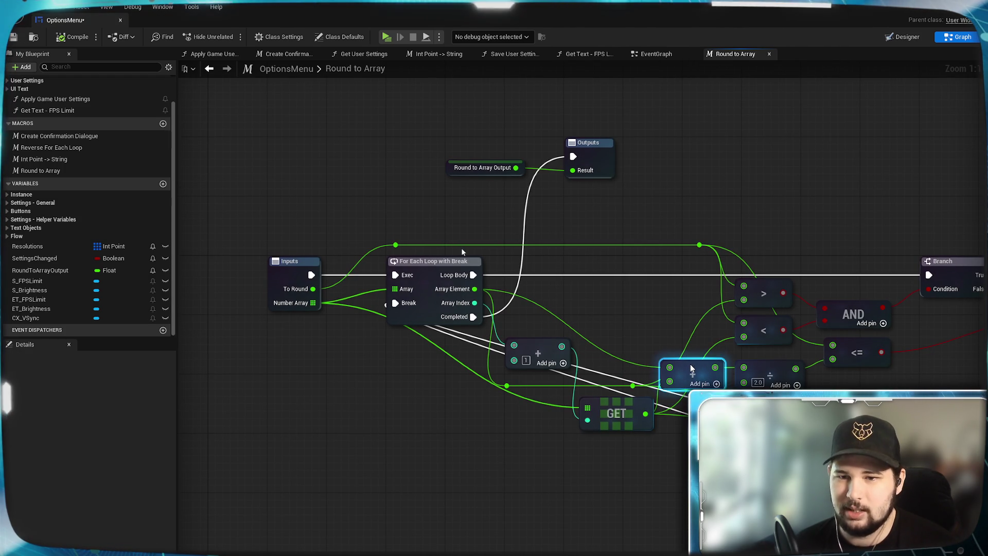
mouse_move(629, 403)
left_mouse_down()
mouse_move(606, 402)
mouse_move(596, 443)
mouse_move(621, 412)
mouse_move(643, 341)
mouse_move(636, 414)
left_mouse_up()
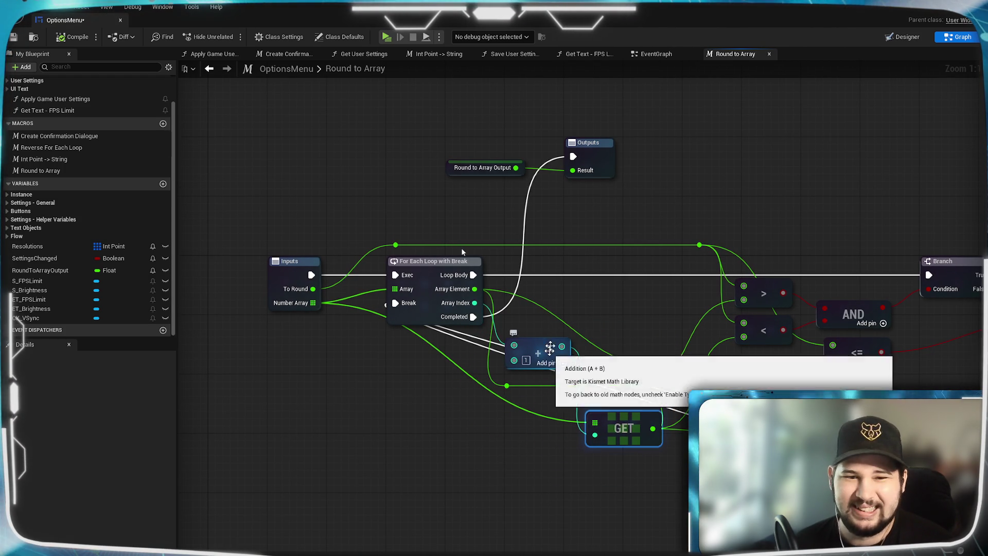
left_click_drag(658, 306, 617, 290)
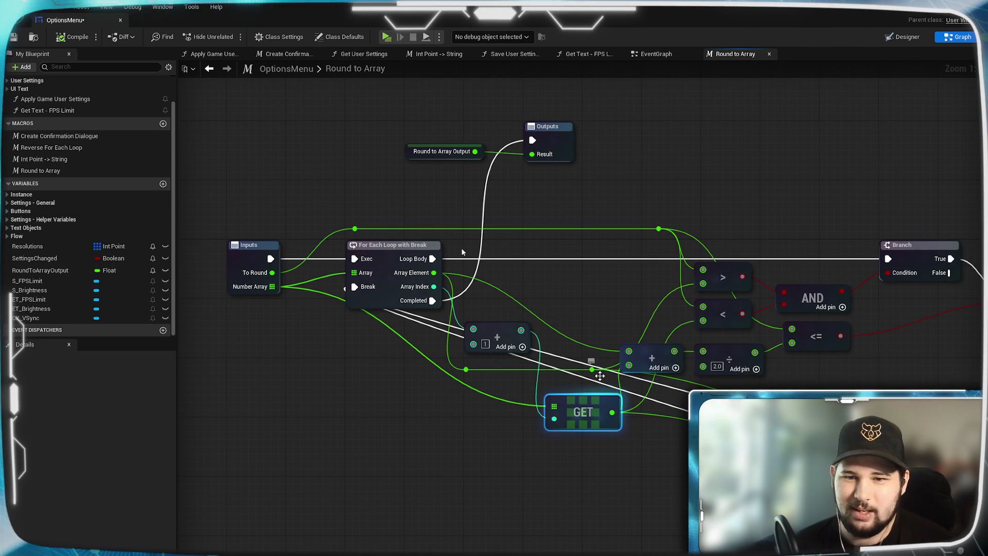
mouse_move(600, 333)
left_mouse_down()
mouse_move(644, 339)
mouse_move(523, 337)
mouse_move(716, 330)
mouse_move(423, 327)
left_mouse_up()
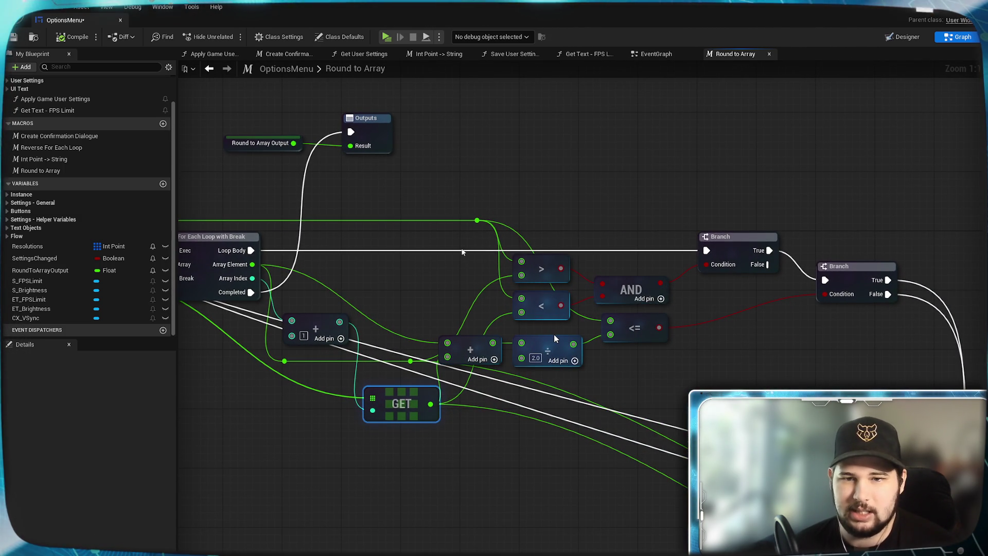
mouse_move(641, 322)
left_mouse_down()
mouse_move(745, 314)
mouse_move(736, 321)
left_mouse_up()
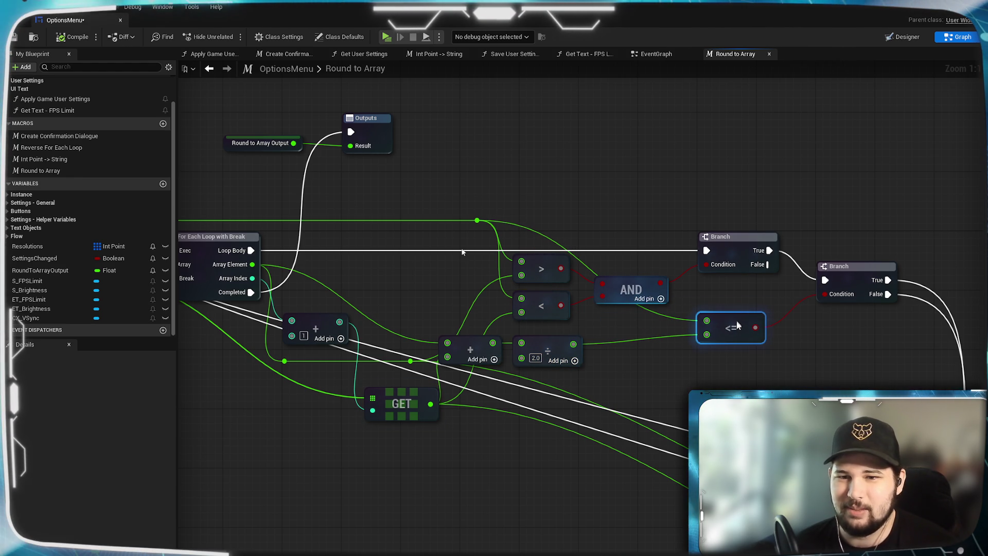
- Add a reroute point on the green wire and shift the <=, ÷ 2.0 and + nodes right
double_click(513, 220)
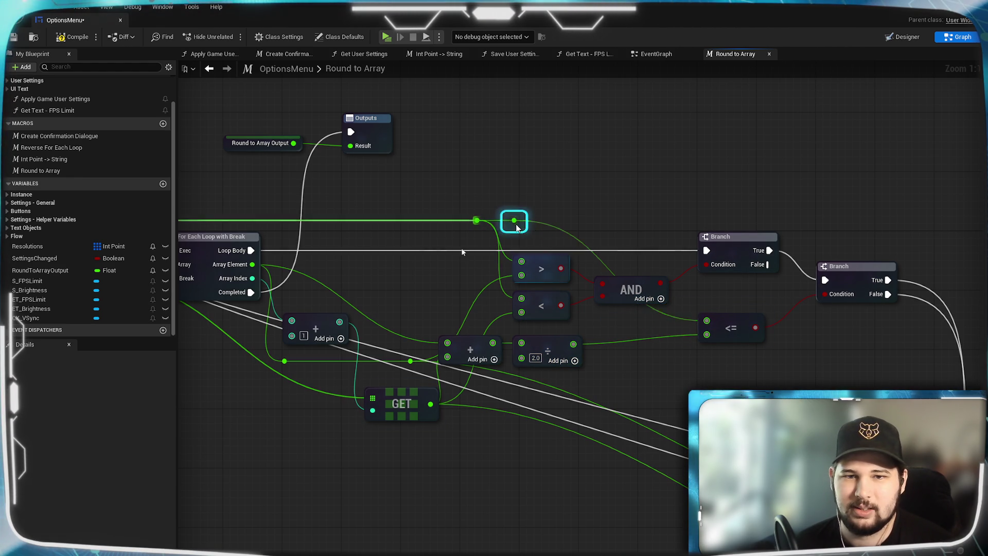
left_click_drag(515, 226, 642, 227)
left_click_drag(739, 318, 754, 318)
left_click(746, 290)
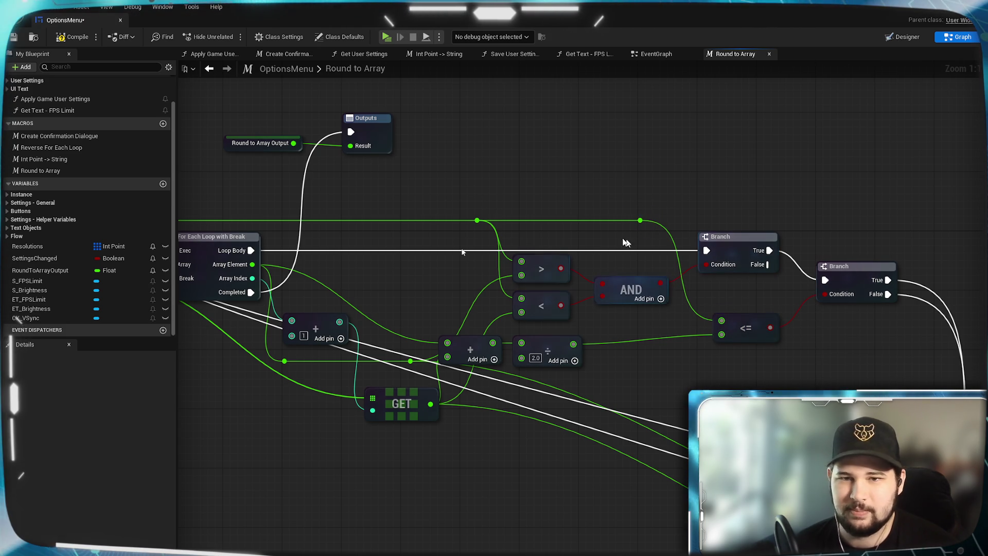
mouse_move(552, 347)
left_mouse_down()
mouse_move(641, 355)
mouse_move(633, 346)
left_mouse_up()
left_click(600, 395)
left_click_drag(479, 340, 553, 340)
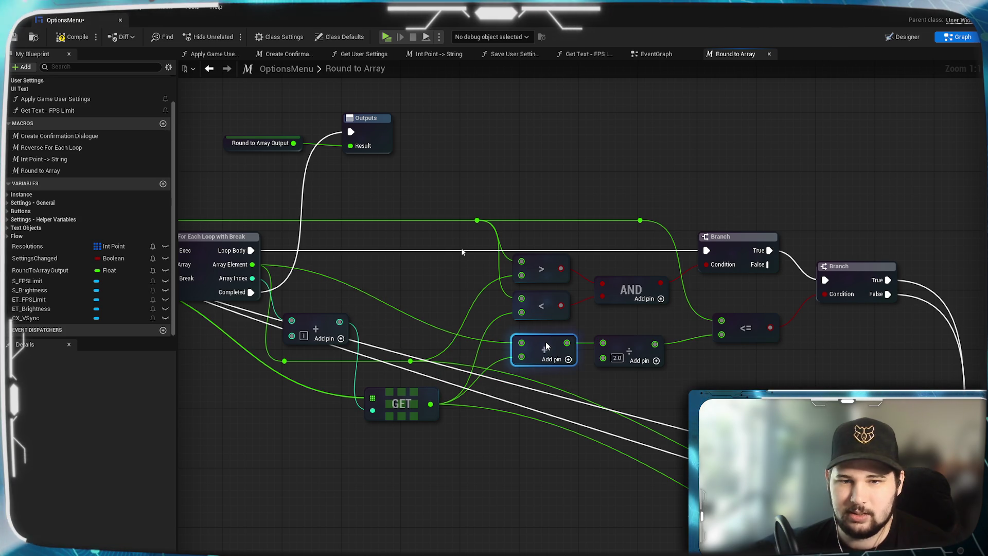
left_click(568, 384)
- Move the GET node up and place the + node just left of it
left_click_drag(569, 387, 594, 481)
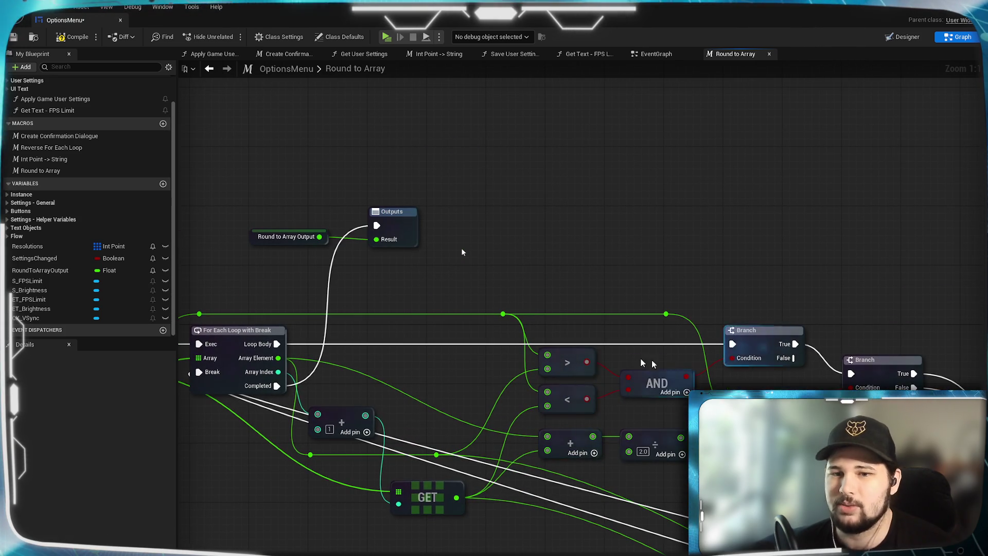
mouse_move(518, 436)
left_mouse_down()
mouse_move(506, 410)
mouse_move(583, 377)
mouse_move(574, 376)
left_mouse_up()
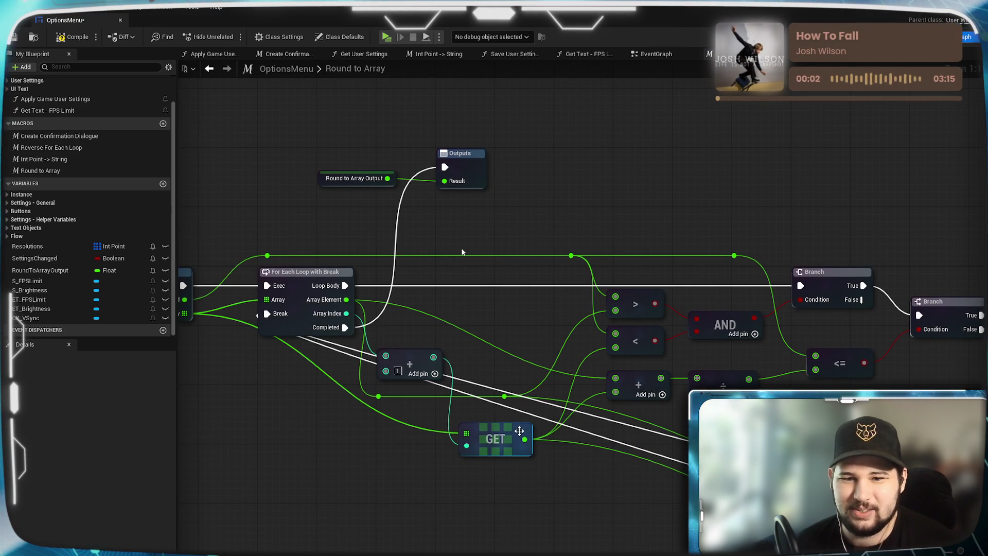
mouse_move(519, 428)
left_mouse_down()
mouse_move(525, 325)
mouse_move(536, 410)
mouse_move(528, 458)
mouse_move(512, 432)
mouse_move(482, 476)
left_mouse_up()
mouse_move(565, 535)
left_mouse_down()
mouse_move(353, 292)
mouse_move(591, 313)
mouse_move(588, 424)
left_mouse_up()
left_click_drag(462, 251, 400, 346)
left_click_drag(449, 465, 479, 437)
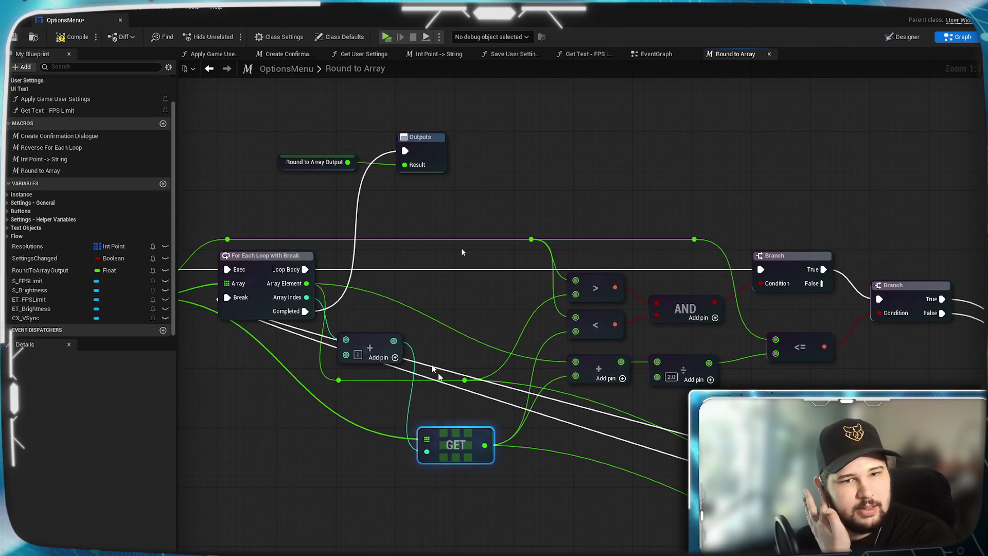
left_click_drag(378, 346, 377, 435)
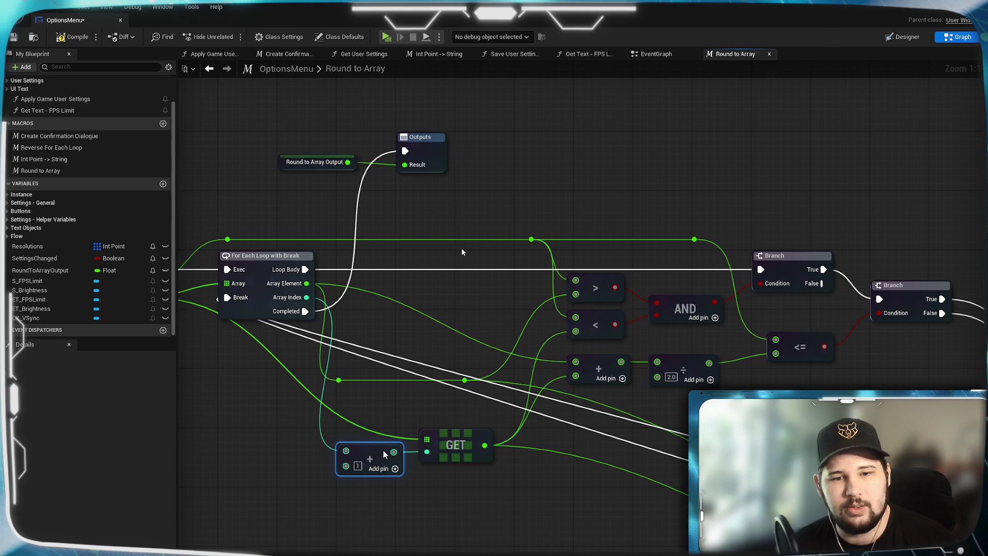
left_click(378, 514)
- Wire the float value into the + node's top input and route Array Element through one reroute
left_click_drag(337, 380, 306, 283)
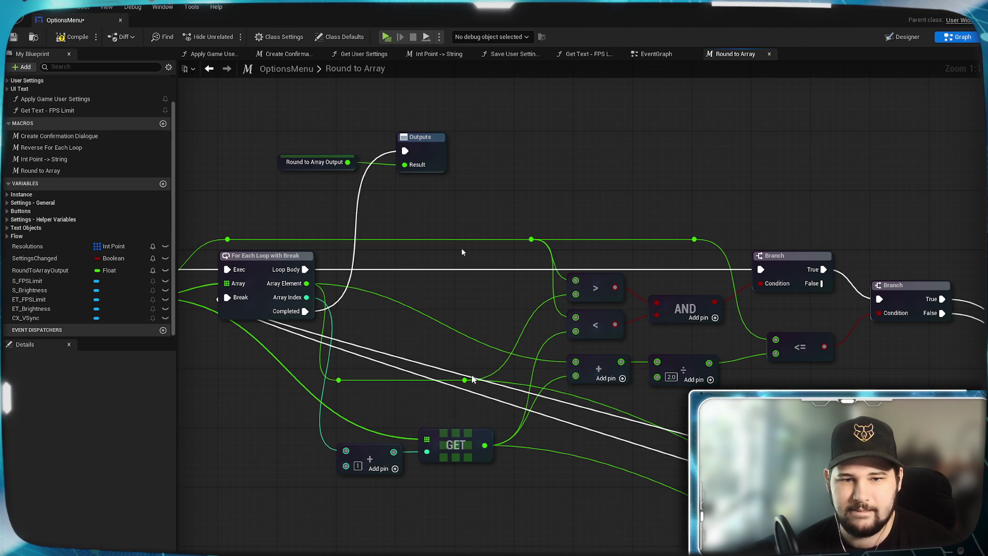
left_click_drag(464, 380, 501, 335)
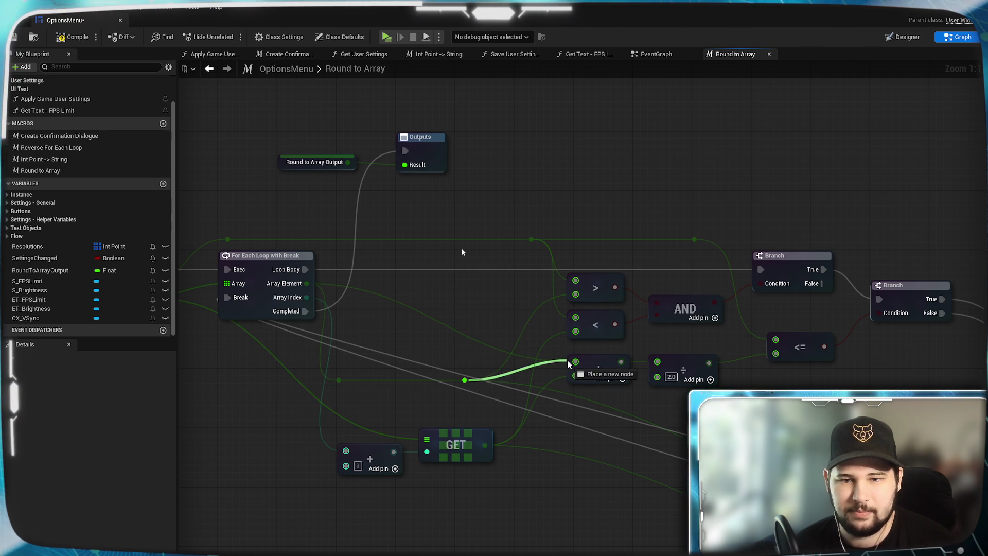
left_click_drag(575, 363, 575, 362)
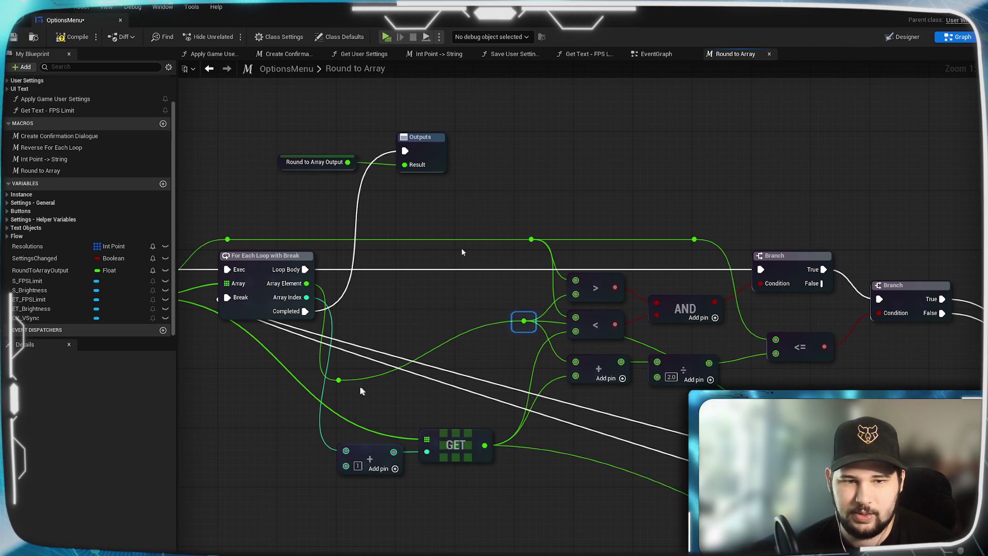
mouse_move(364, 319)
left_mouse_down()
mouse_move(359, 326)
mouse_move(520, 333)
mouse_move(530, 331)
mouse_move(524, 320)
left_mouse_up()
left_click_drag(401, 337, 374, 315)
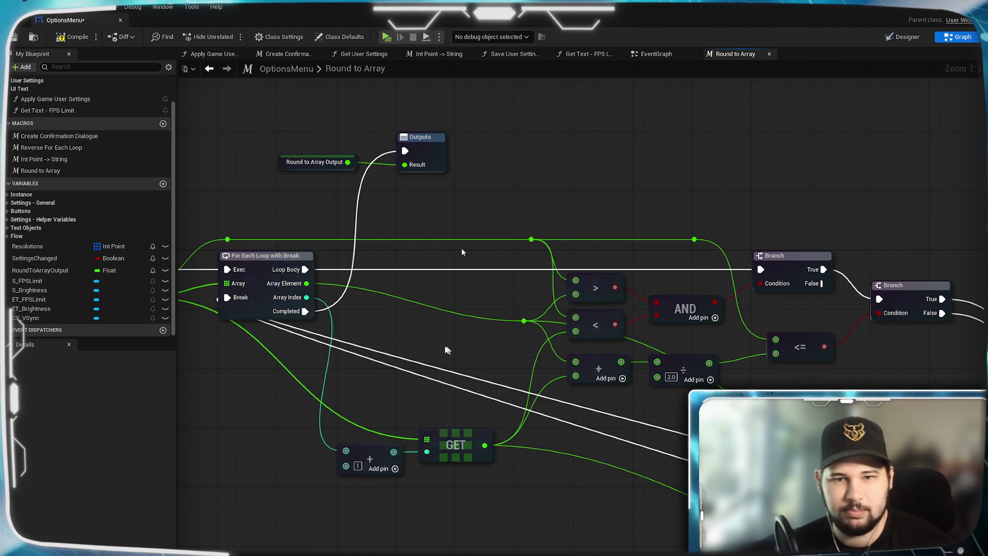
mouse_move(480, 469)
left_mouse_down()
mouse_move(453, 427)
mouse_move(410, 406)
mouse_move(404, 368)
mouse_move(427, 332)
left_mouse_up()
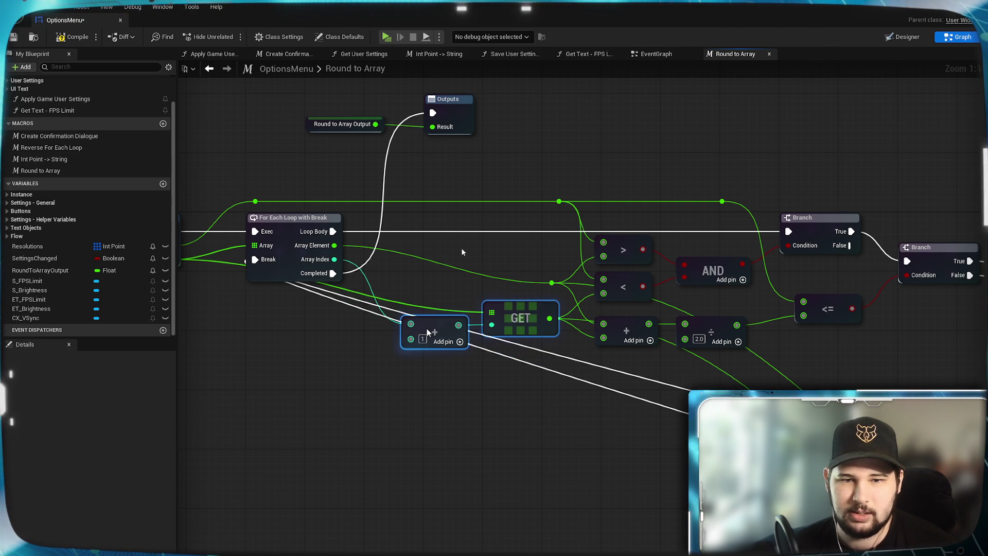
- Add reroute points on the green wire and on the wire near the divide node
left_click(566, 386)
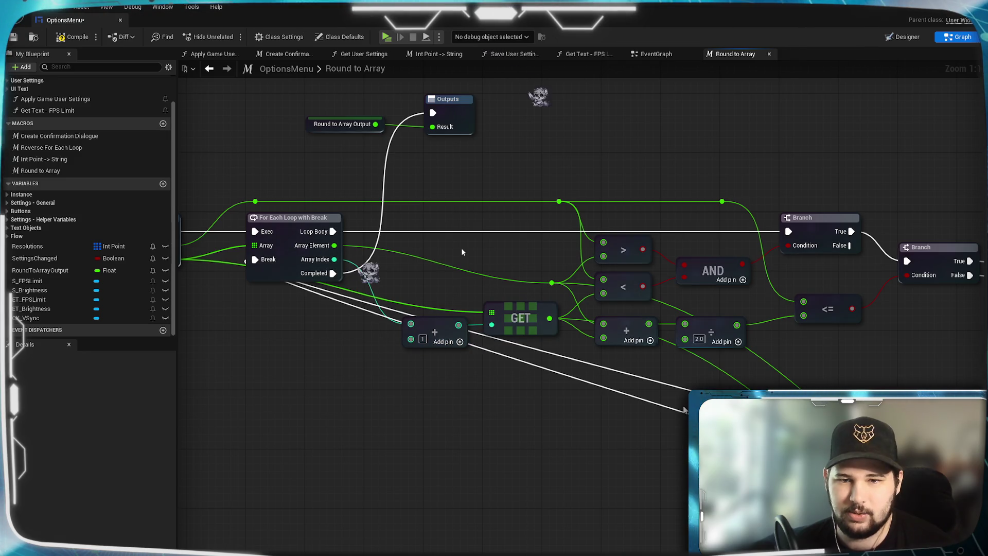
left_click_drag(621, 442, 568, 411)
mouse_move(581, 355)
left_mouse_down()
mouse_move(728, 353)
mouse_move(663, 368)
left_mouse_up()
mouse_move(760, 340)
left_mouse_down()
mouse_move(691, 363)
mouse_move(704, 355)
mouse_move(615, 405)
mouse_move(598, 387)
mouse_move(608, 372)
left_mouse_up()
double_click(705, 359)
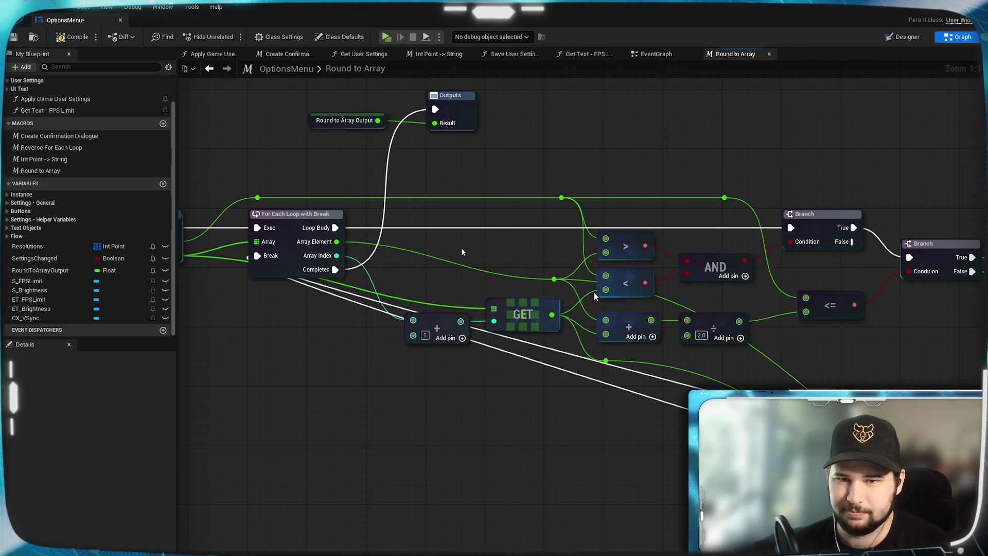
double_click(675, 306)
mouse_move(676, 307)
left_mouse_down()
mouse_move(600, 385)
mouse_move(680, 312)
left_mouse_up()
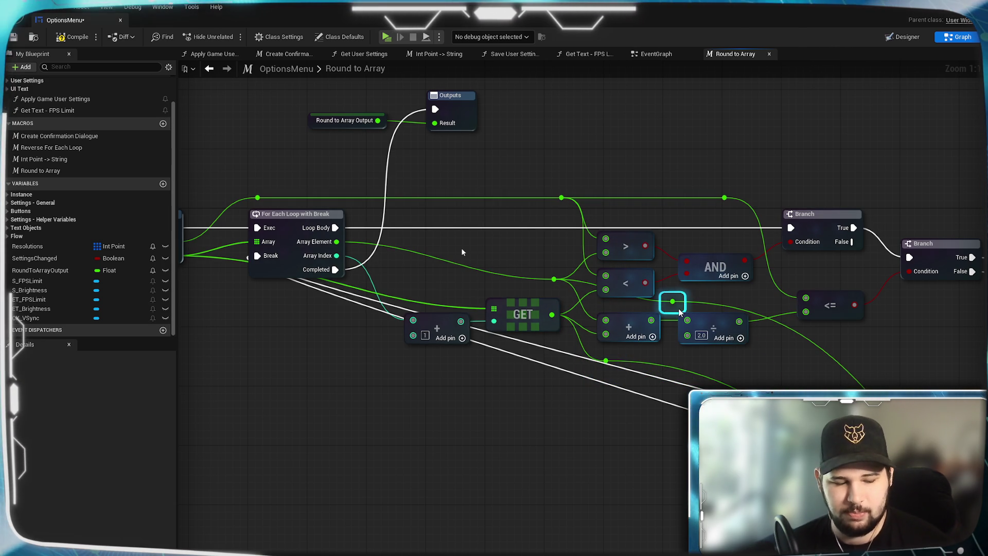
- Route Array Element through a reroute below the add node and add a reroute before GET
left_click_drag(336, 242, 337, 245)
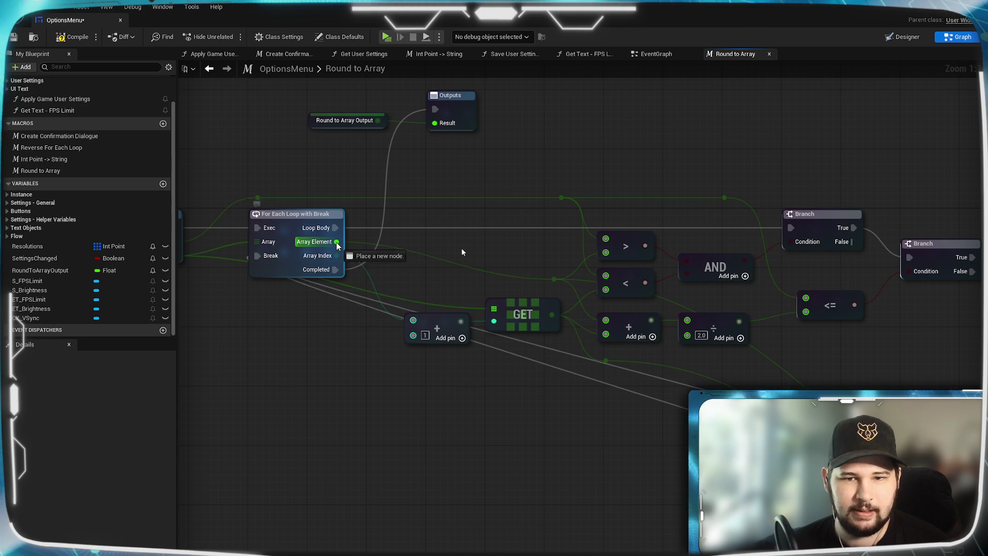
mouse_move(387, 338)
left_mouse_down()
mouse_move(421, 383)
mouse_move(747, 535)
mouse_move(816, 375)
mouse_move(690, 303)
left_mouse_up()
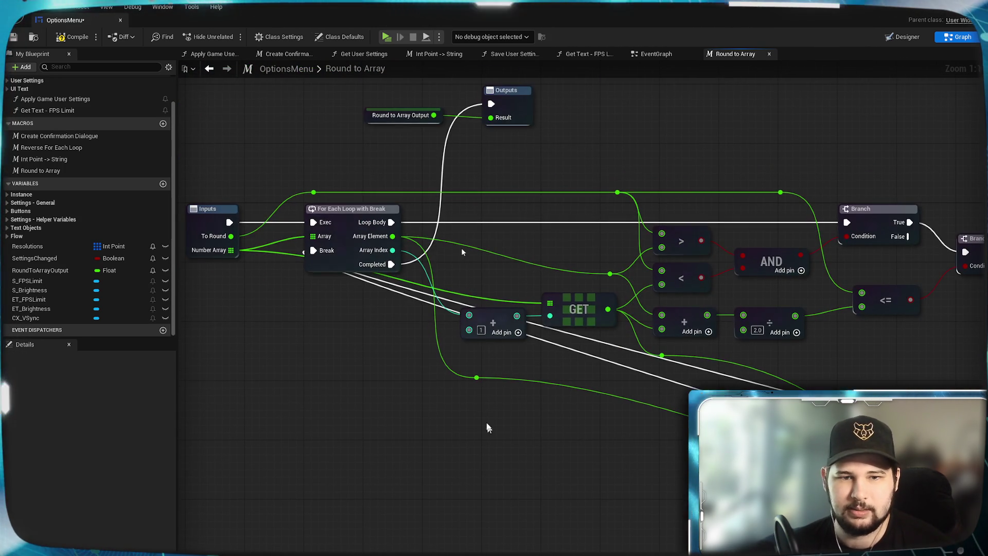
mouse_move(486, 381)
left_mouse_down()
mouse_move(472, 381)
mouse_move(490, 363)
left_mouse_up()
double_click(495, 303)
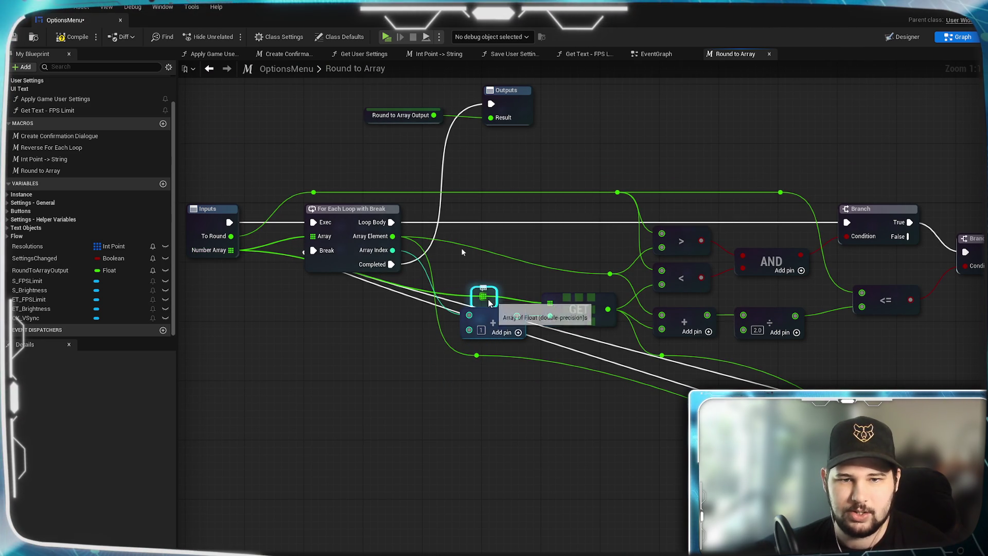
left_click_drag(495, 303, 307, 311)
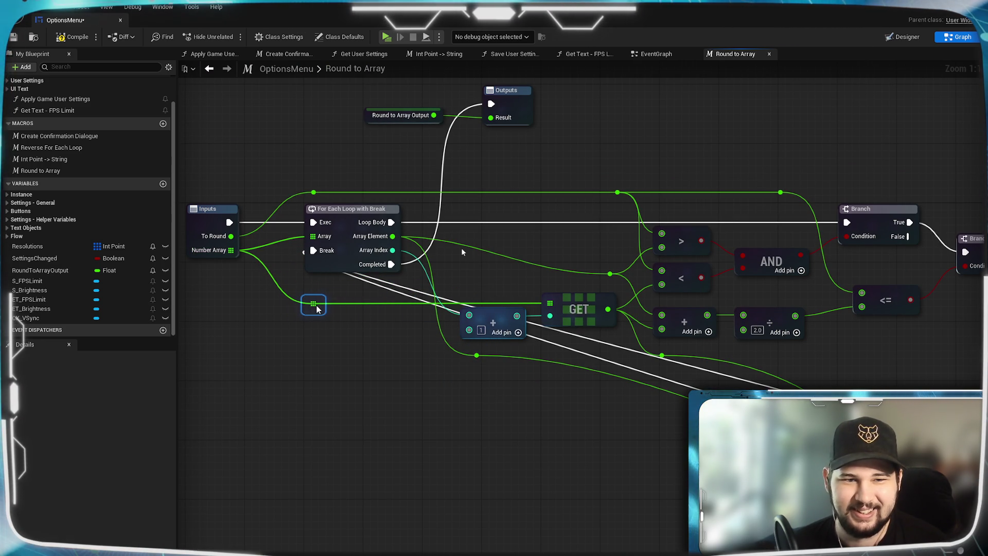
mouse_move(363, 372)
left_mouse_down()
mouse_move(343, 392)
mouse_move(386, 432)
mouse_move(256, 410)
mouse_move(454, 410)
mouse_move(464, 438)
left_mouse_up()
- Position the two SET Round to Array Output nodes and chain the SET execution output onward
left_click(632, 345)
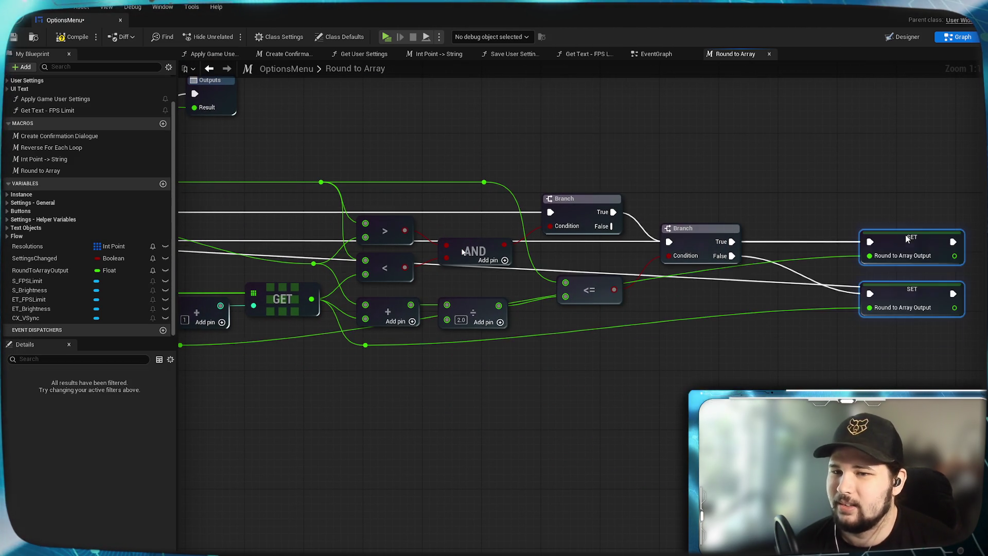
left_click_drag(898, 242, 897, 289)
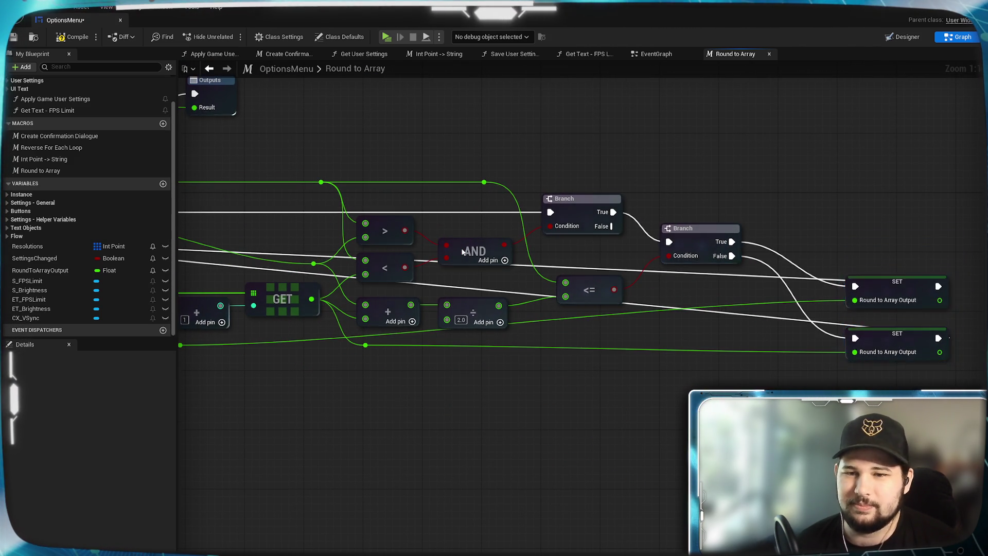
left_click_drag(553, 179, 462, 252)
left_click_drag(482, 298, 462, 252)
left_click(591, 256)
left_click_drag(828, 365, 869, 412)
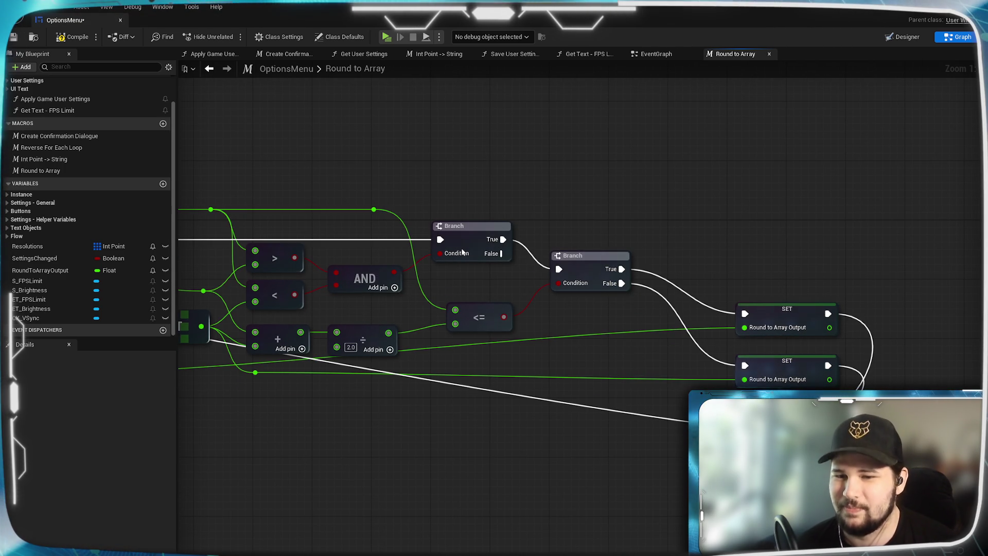
mouse_move(793, 312)
left_mouse_down()
mouse_move(794, 274)
mouse_move(831, 318)
mouse_move(930, 313)
mouse_move(856, 318)
left_mouse_up()
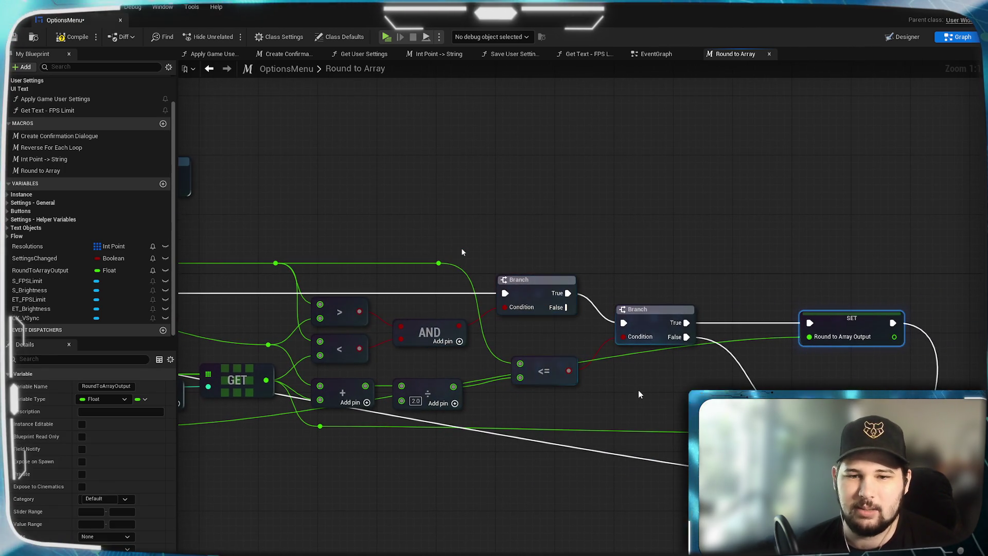
- Add a reroute on the value wire into the lower SET and align it with the nodes
double_click(743, 339)
mouse_move(749, 347)
left_mouse_down()
mouse_move(658, 438)
mouse_move(902, 381)
mouse_move(663, 393)
mouse_move(693, 395)
left_mouse_up()
left_click_drag(847, 375, 847, 360)
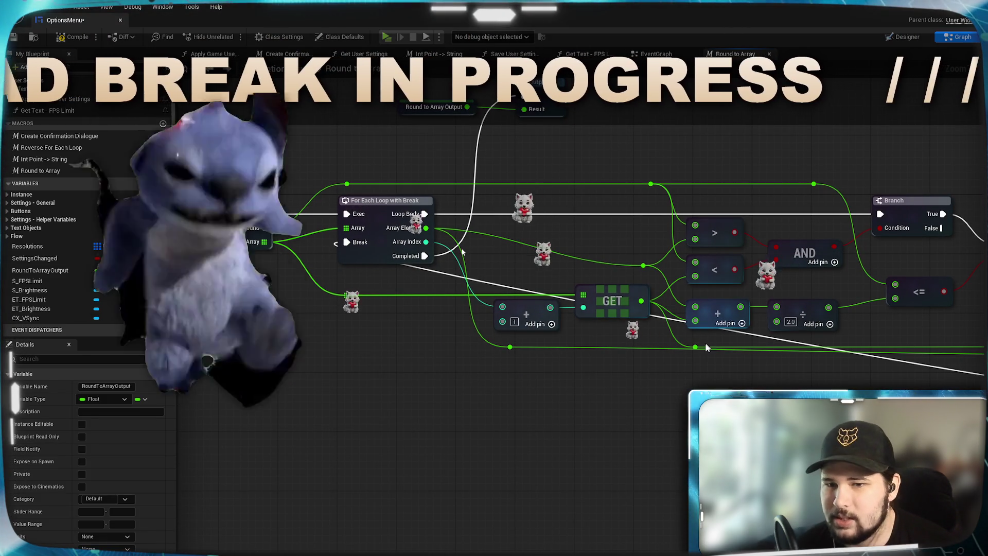
left_click_drag(695, 347, 695, 339)
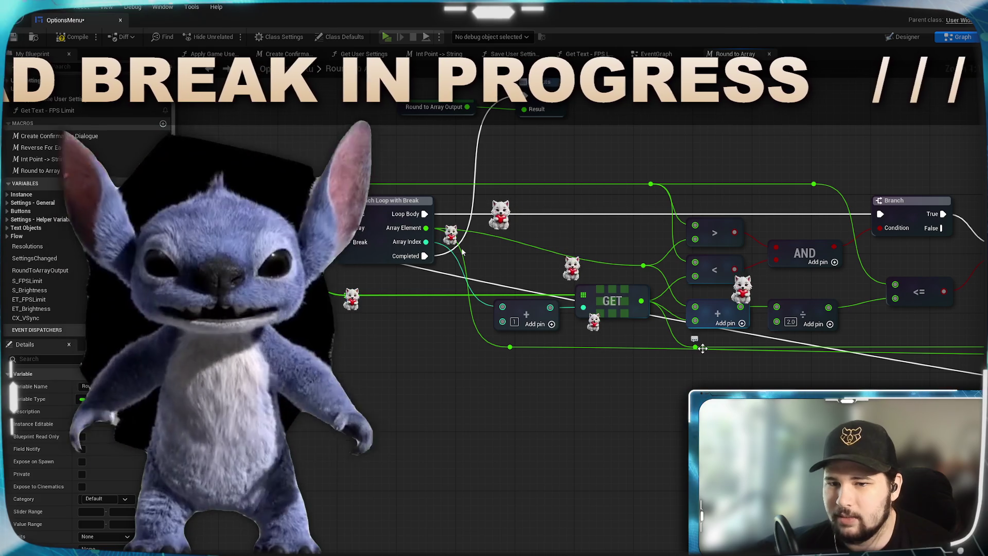
mouse_move(461, 252)
left_mouse_down()
mouse_move(112, 263)
mouse_move(0, 280)
left_mouse_up()
- Zoom out and box-select the whole Round to Array macro to review it, then go to EventGraph
scroll(519, 184, "down", 5)
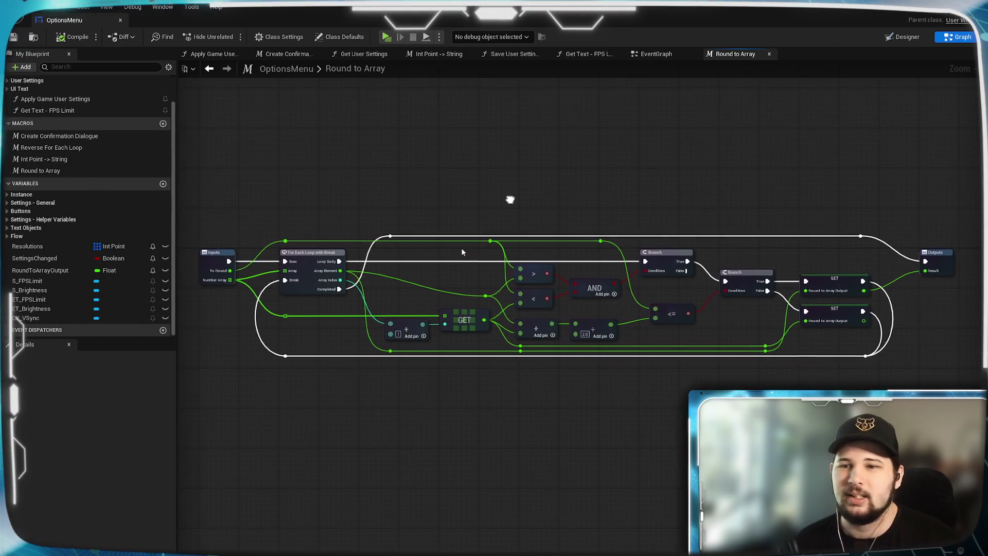
mouse_move(197, 193)
left_mouse_down()
mouse_move(221, 229)
mouse_move(849, 414)
mouse_move(966, 390)
mouse_move(956, 390)
left_mouse_up()
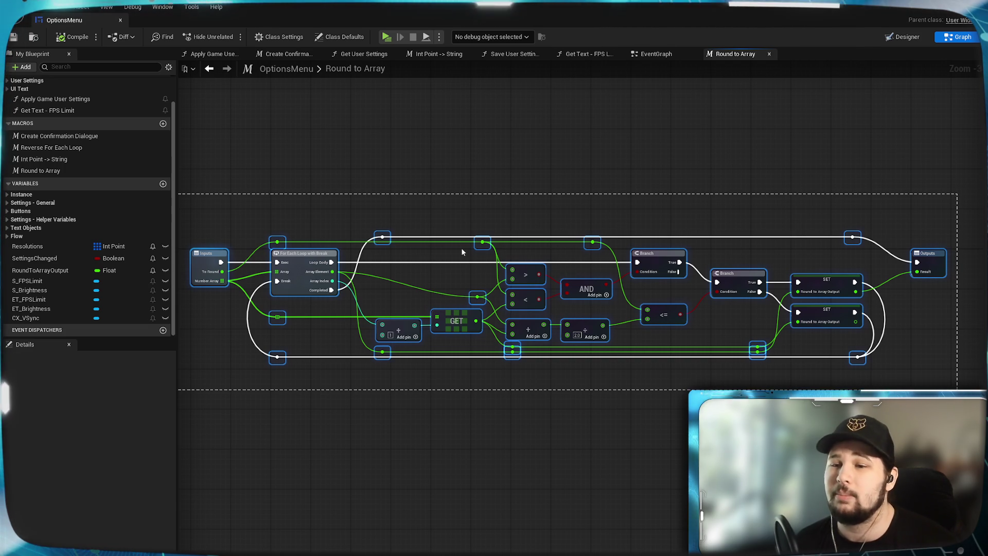
left_click_drag(955, 389, 956, 389)
left_click(609, 413)
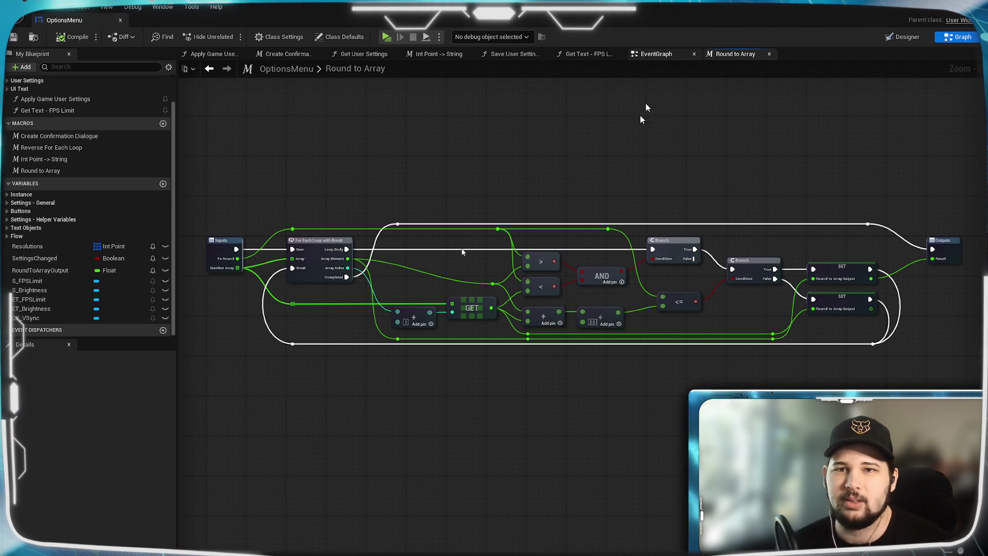
left_click(655, 55)
- Connect On Value Changed (S_FPSLimit) Value to Round To Array's To Round pin
left_click_drag(683, 216, 602, 195)
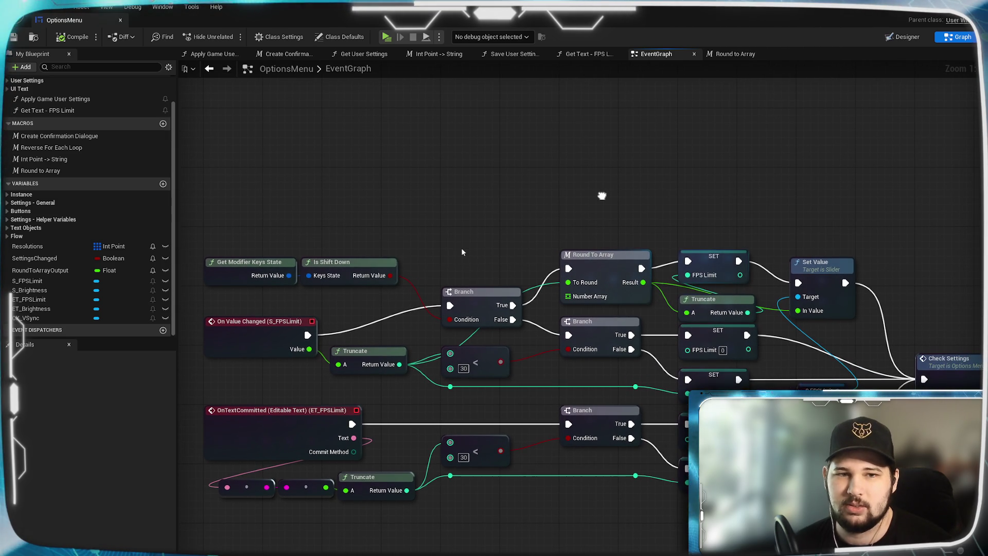
mouse_move(606, 272)
left_mouse_down()
mouse_move(599, 228)
mouse_move(614, 239)
mouse_move(608, 252)
left_mouse_up()
left_click(584, 206)
left_click_drag(511, 181, 545, 190)
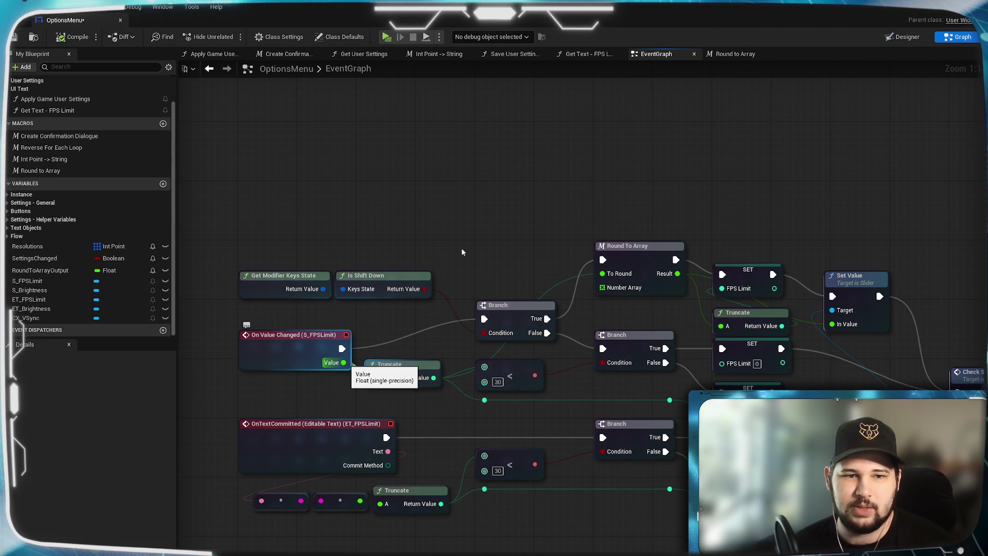
mouse_move(362, 350)
left_mouse_down()
mouse_move(551, 194)
mouse_move(609, 279)
left_mouse_up()
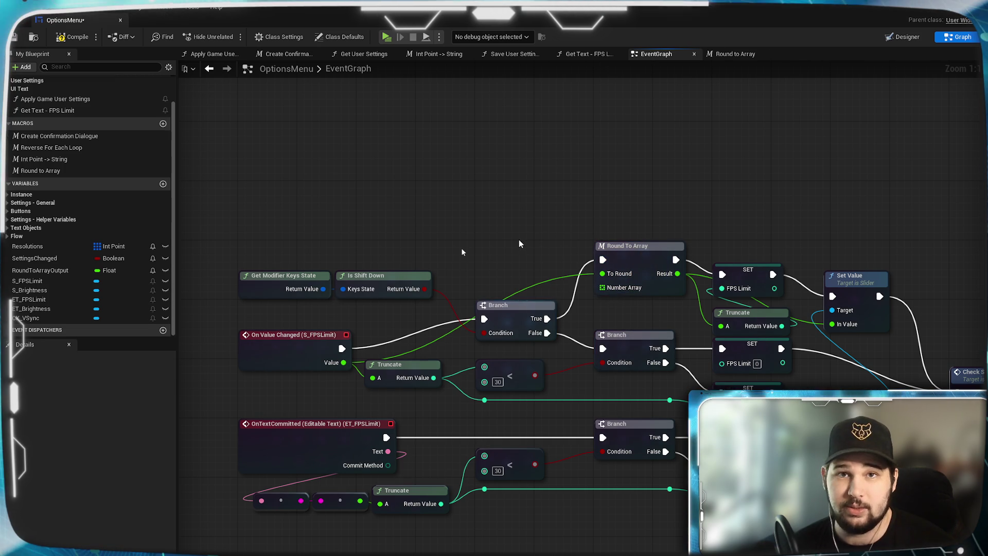
left_click_drag(601, 289, 530, 229)
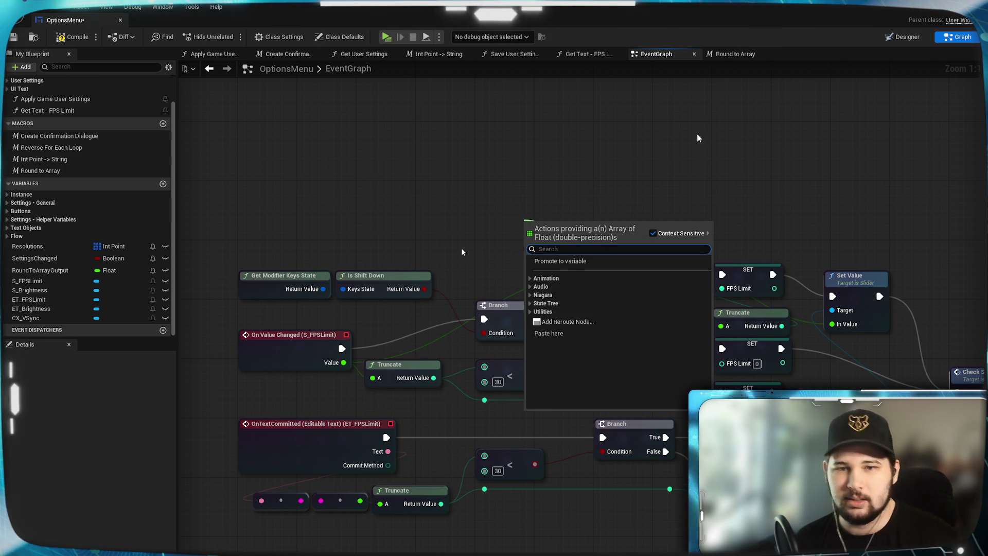
- Add a Make Array node feeding Number Array and fill its first three elements, the third being 75
type("make")
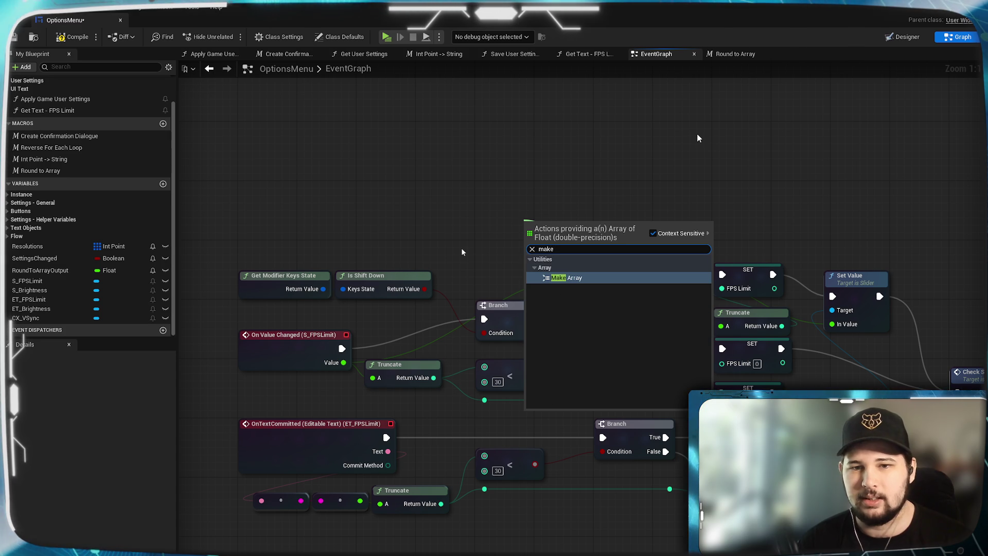
left_click(590, 278)
mouse_move(558, 225)
left_mouse_down()
mouse_move(517, 175)
mouse_move(518, 135)
left_mouse_up()
left_click(504, 142)
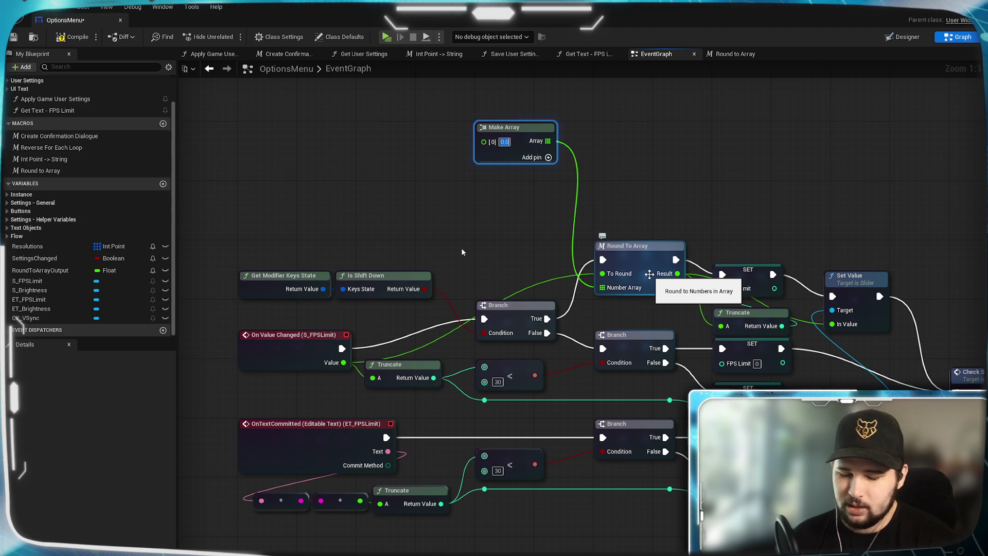
type("30")
left_click(547, 157)
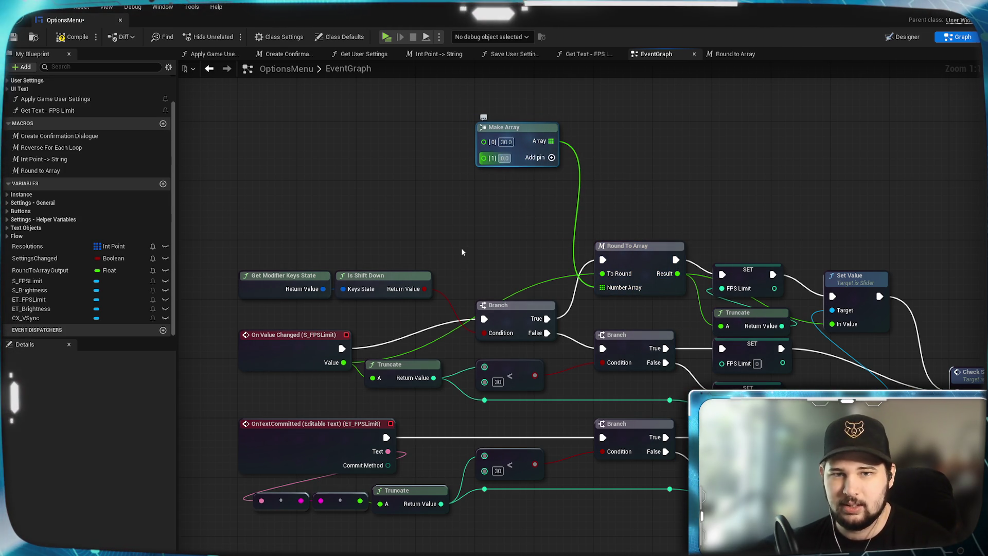
left_click(549, 158)
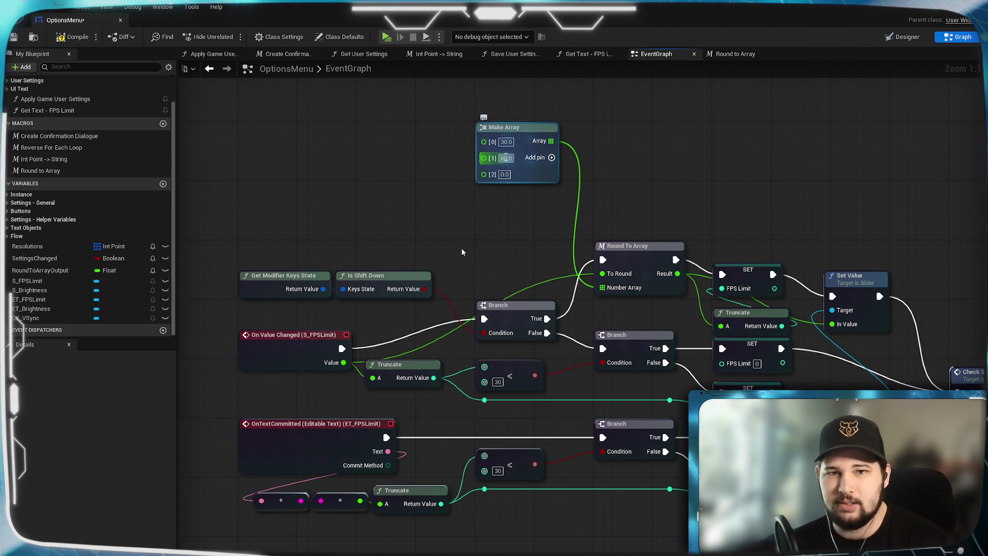
left_click(505, 175)
type("75")
key("Return")
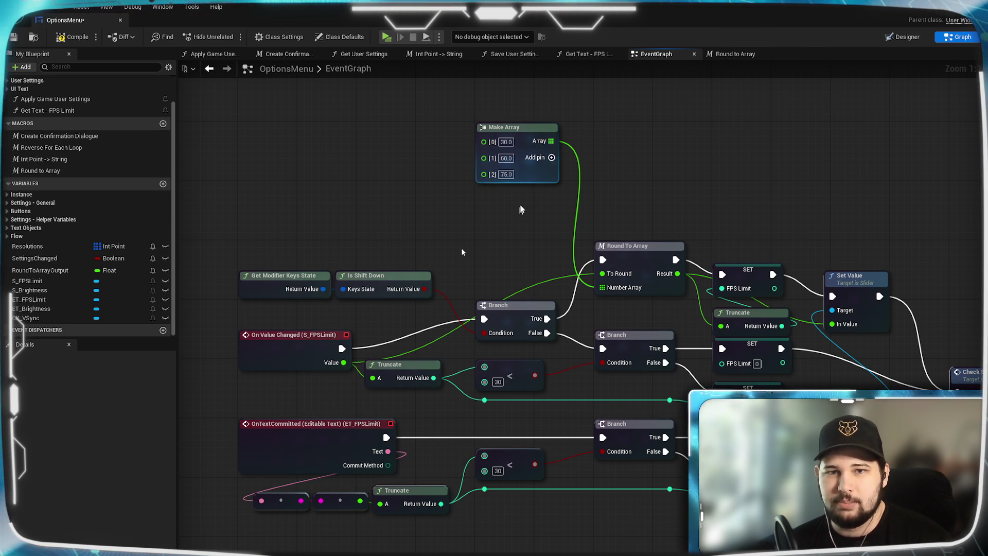
- Add fourth, fifth and sixth elements with values 120, 144 and 165
left_click(551, 158)
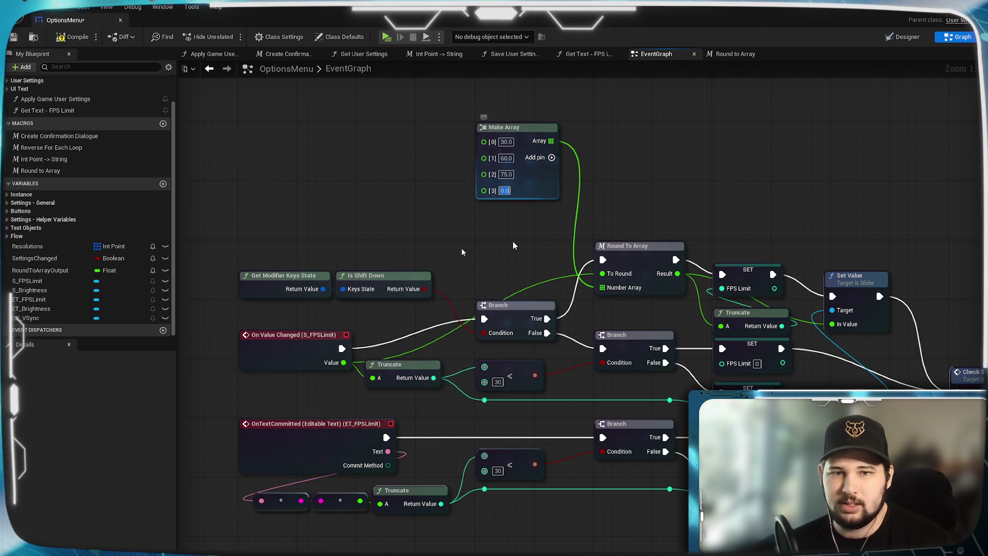
type("120")
key("Return")
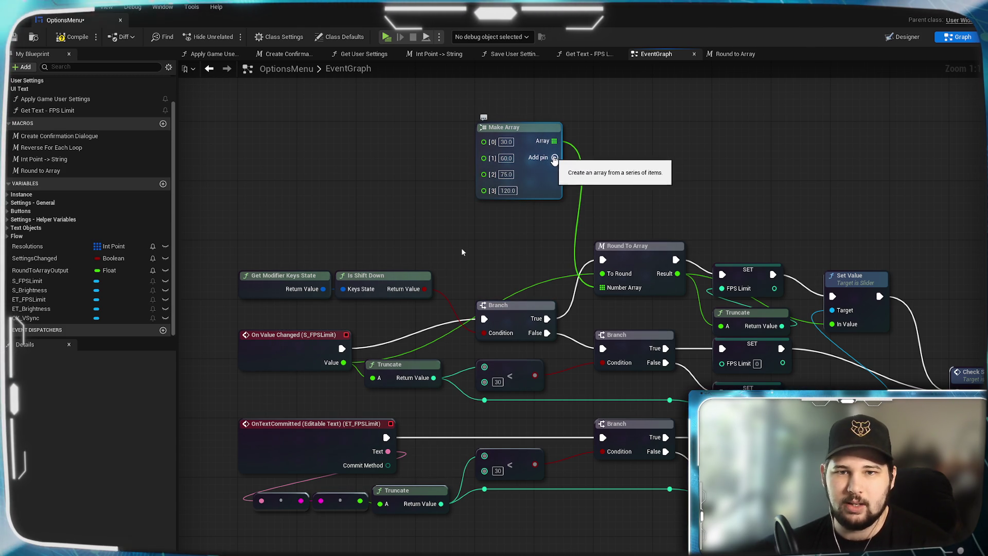
left_click(551, 158)
type("144")
key("Return")
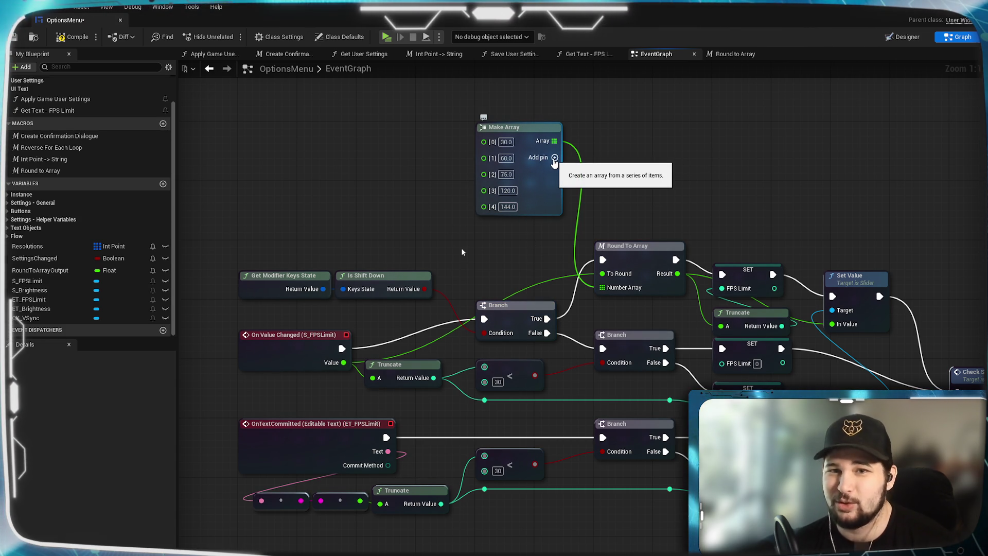
left_click(555, 158)
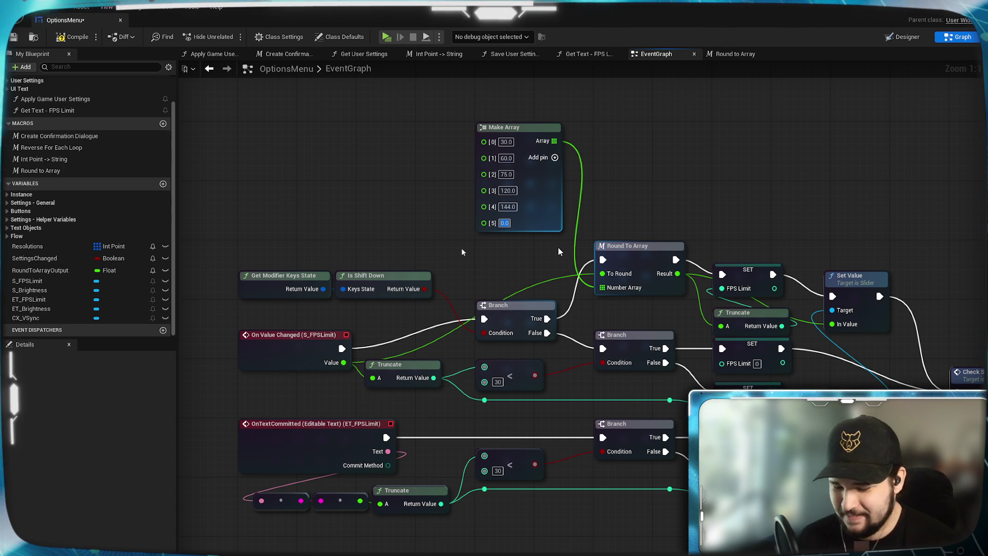
type("165")
key("Return")
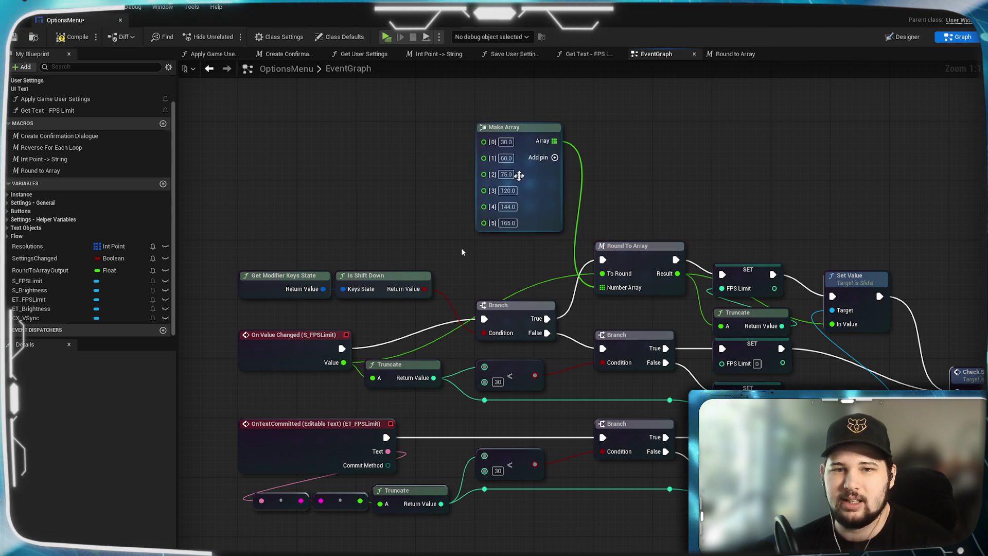
- Add a seventh element set to 240, then save the OptionsMenu blueprint
left_click(554, 156)
left_click(506, 240)
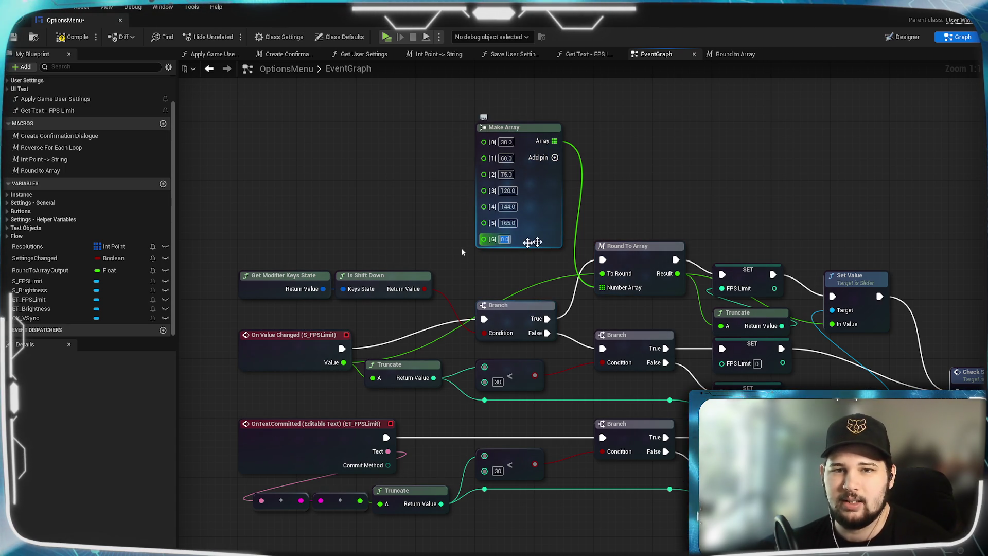
type("240")
key("Return")
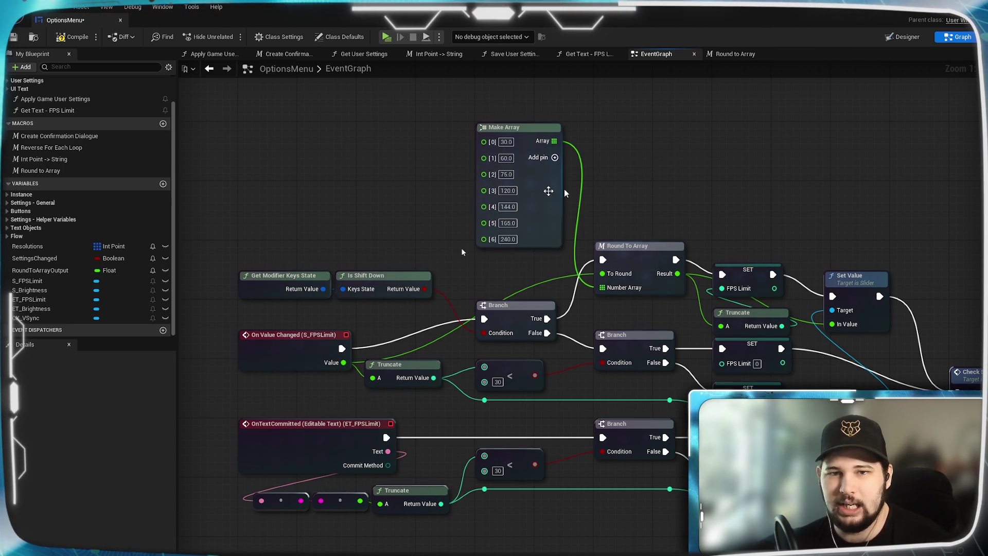
left_click(529, 131)
left_click(610, 148)
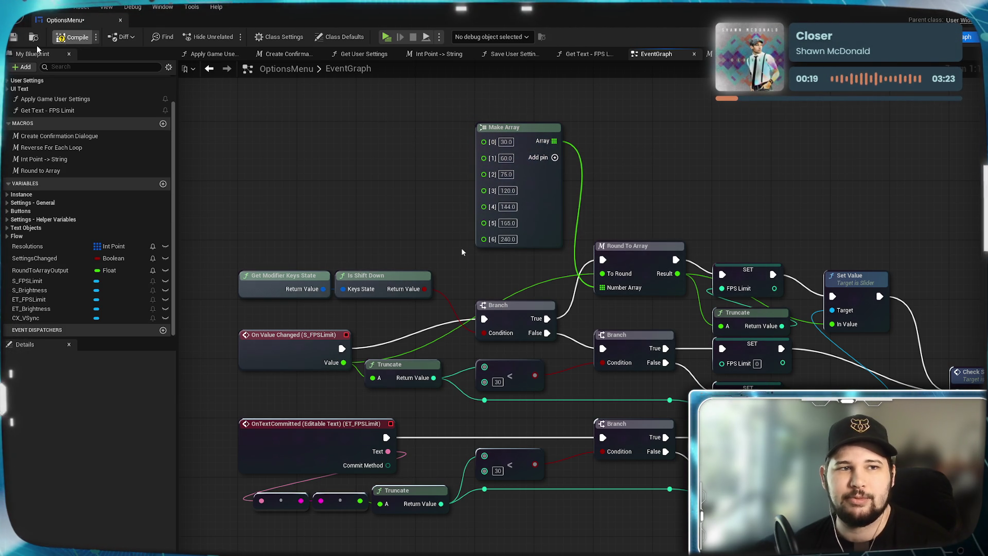
left_click(16, 39)
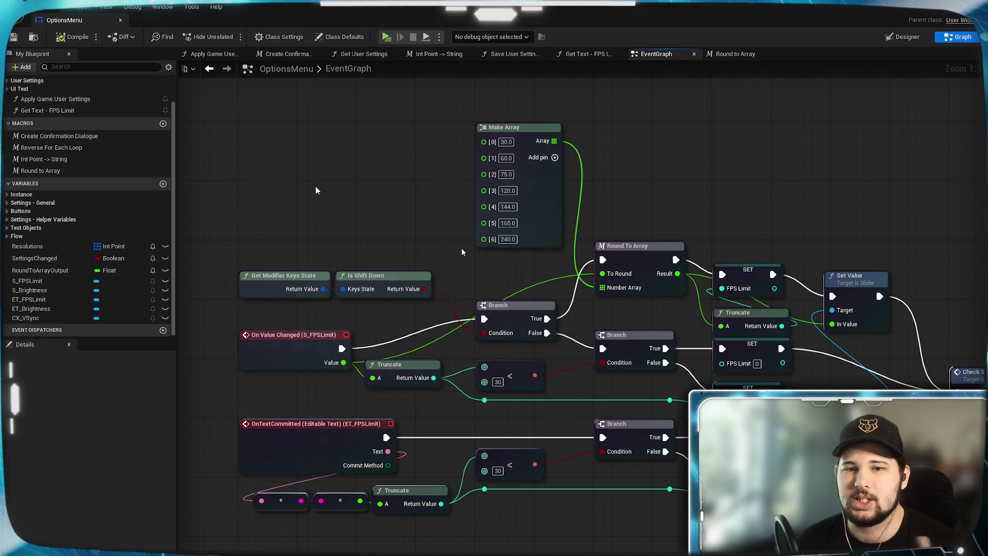
- Select the Round To Array node, then bring up the OptionsMenu widget's Designer layout
left_click(629, 246)
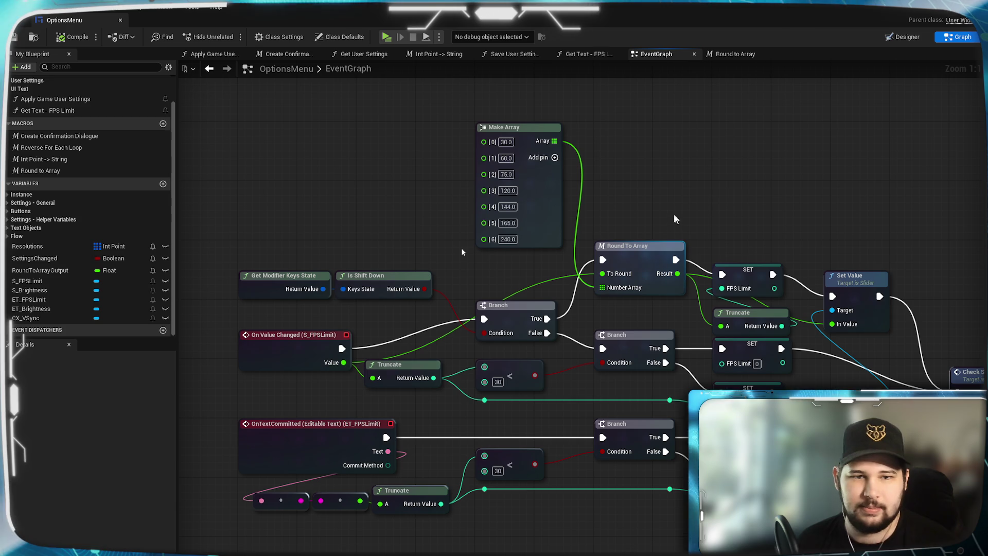
mouse_move(741, 204)
left_mouse_down()
mouse_move(554, 170)
mouse_move(730, 163)
left_mouse_up()
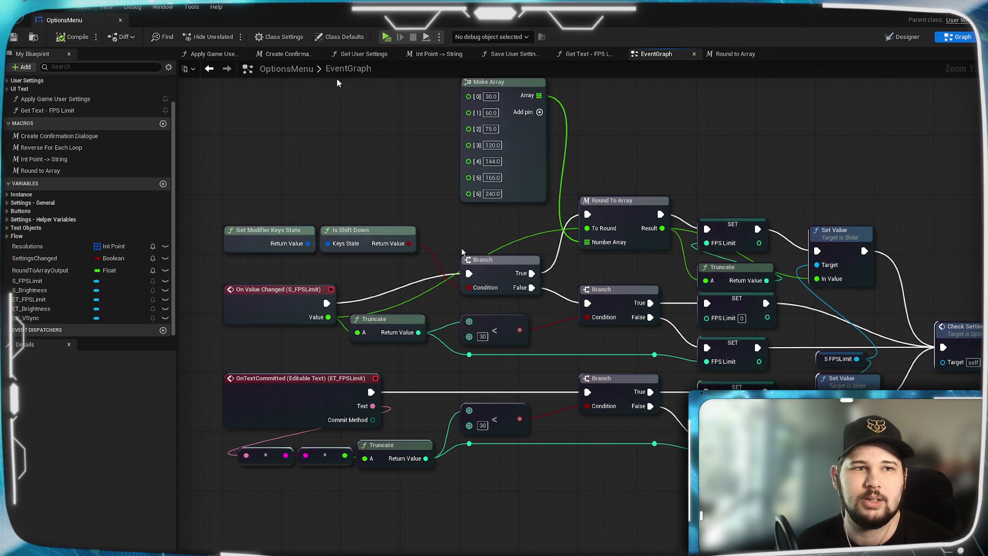
left_click(904, 37)
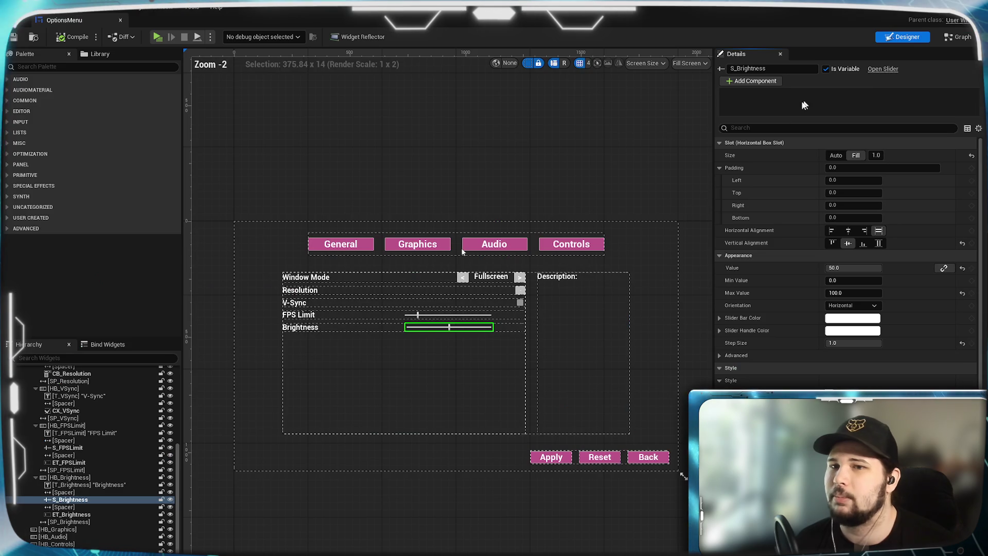
- Change the S_FPSLimit slider's Max Value from 240 to 241 and save with Ctrl+S
scroll(493, 324, "up", 5)
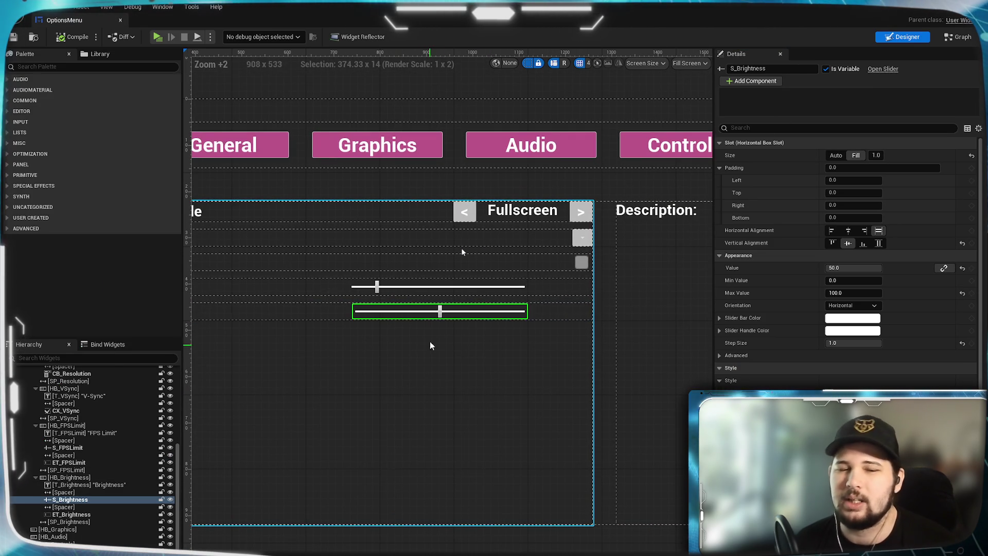
left_click(434, 290)
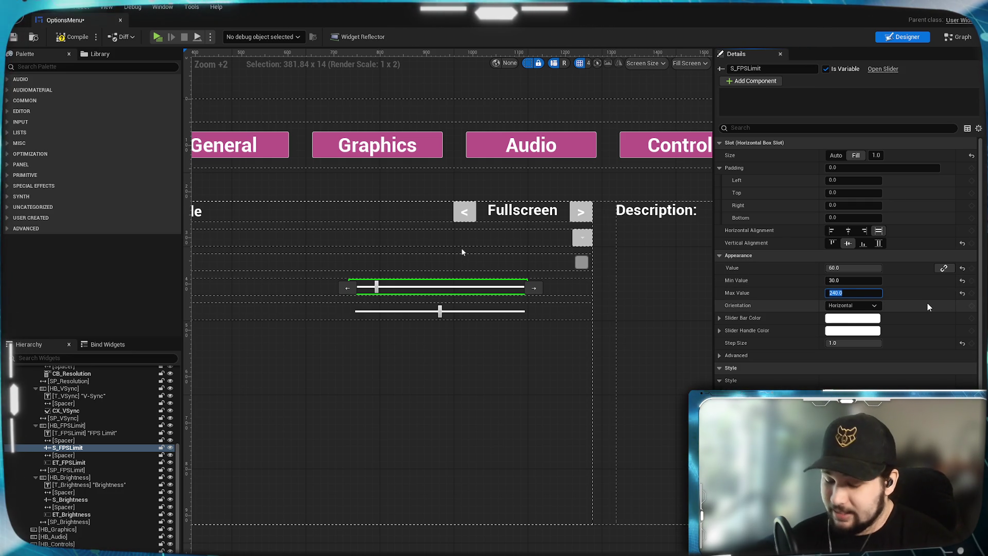
key("BackSpace")
type("1")
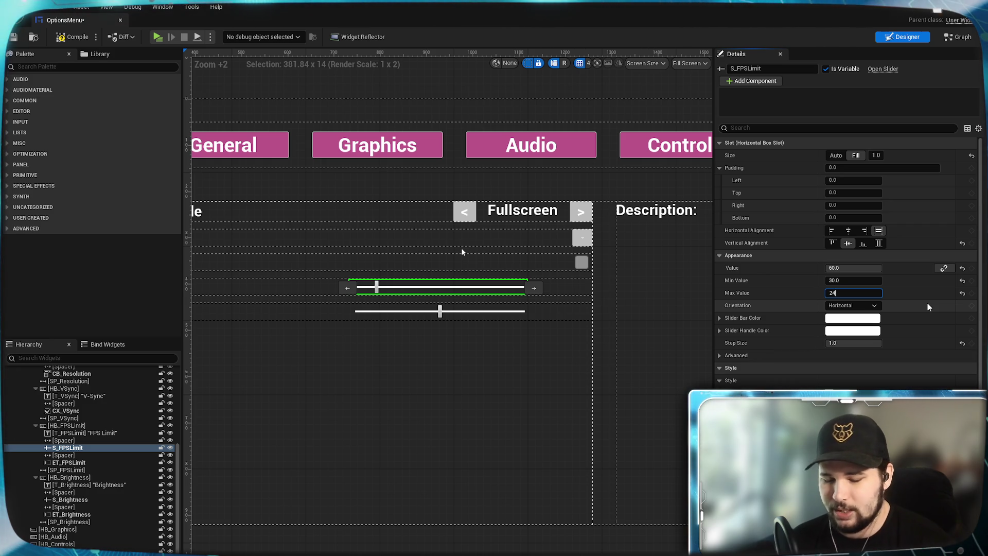
key("Return")
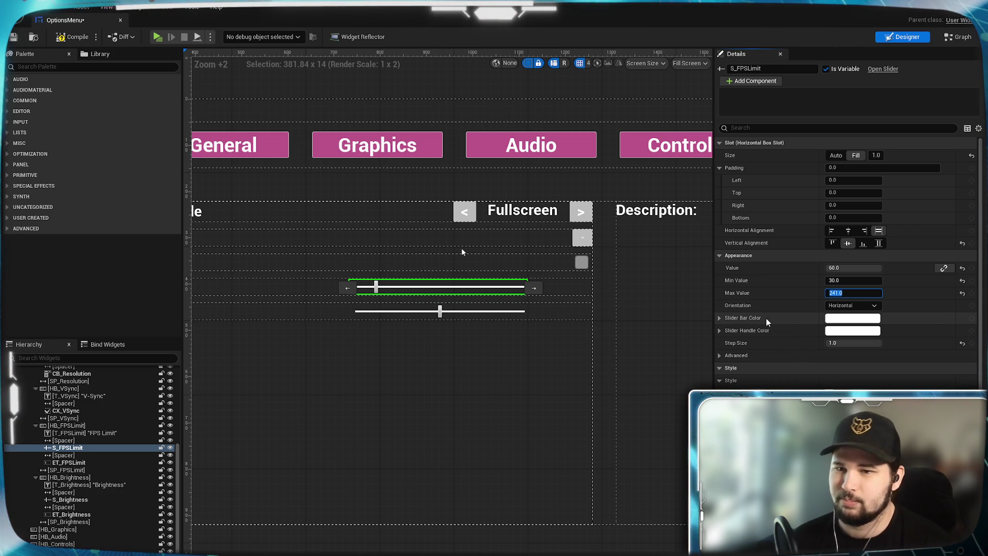
left_click(504, 392)
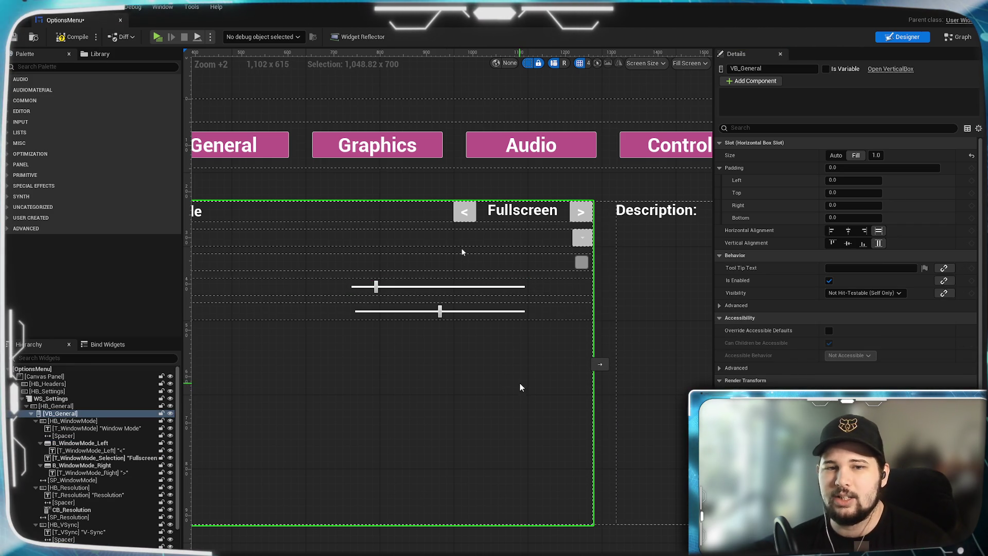
key("ctrl+s")
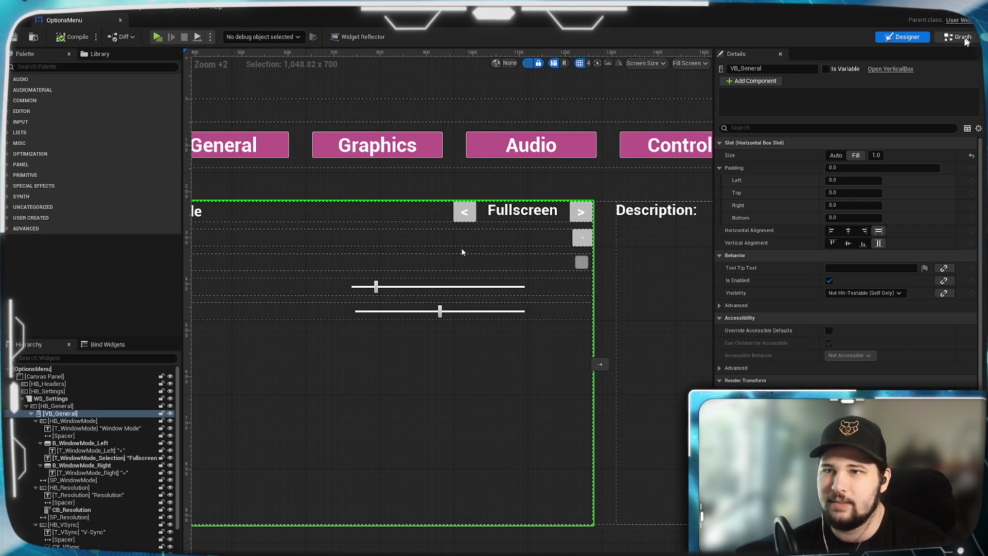
left_click(954, 40)
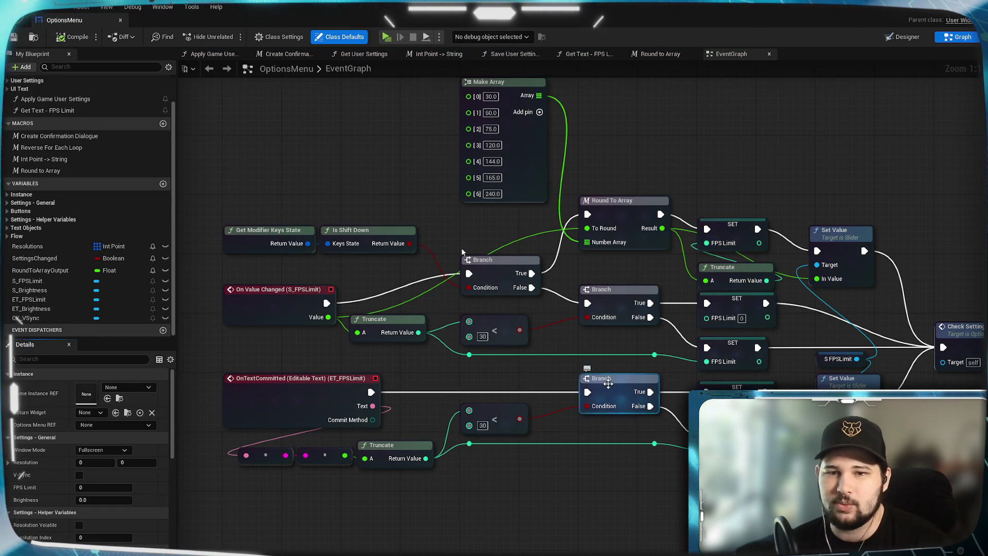
- Replace the upper slider branch's < 30 check with a Truncate > 240 node
left_click_drag(800, 322, 769, 320)
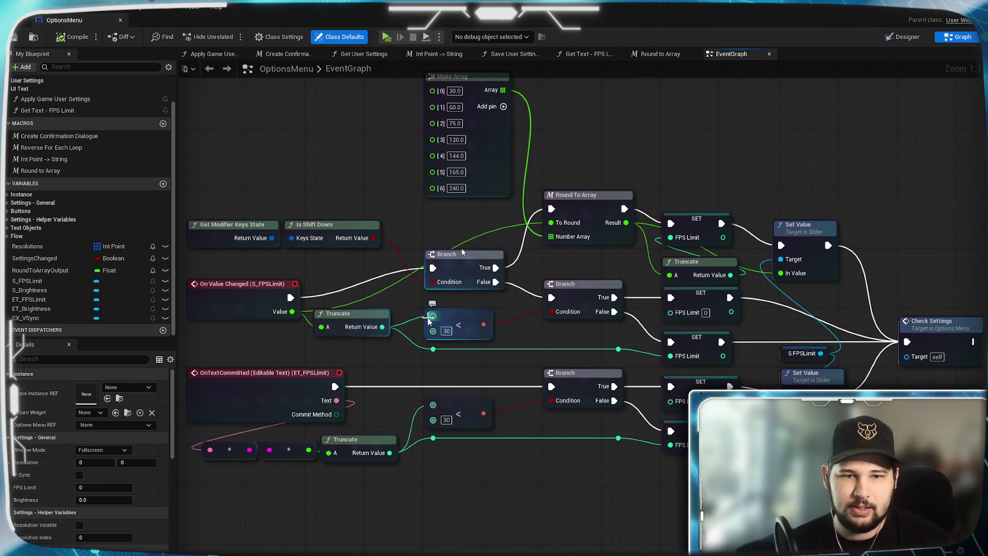
mouse_move(381, 327)
left_mouse_down()
mouse_move(393, 357)
mouse_move(431, 366)
left_mouse_up()
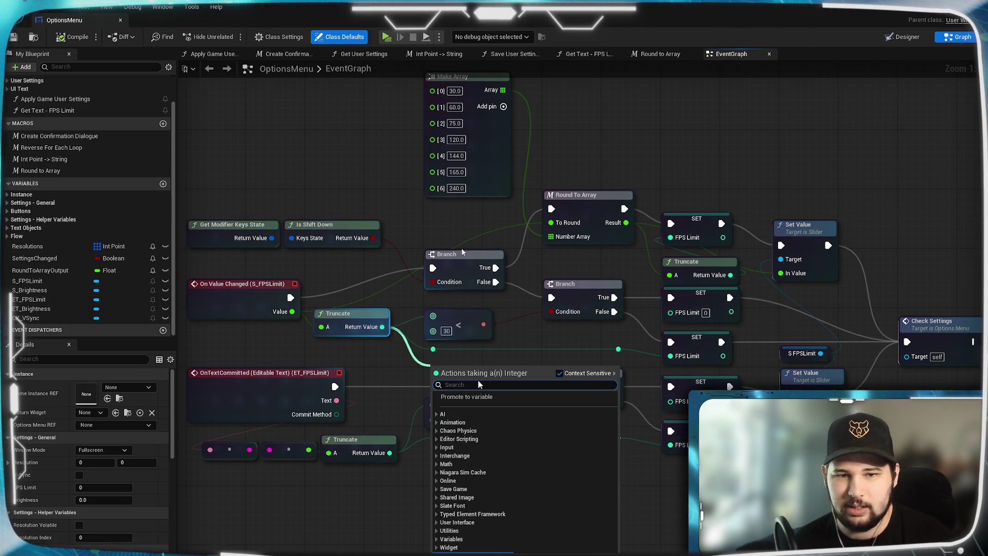
type(">240")
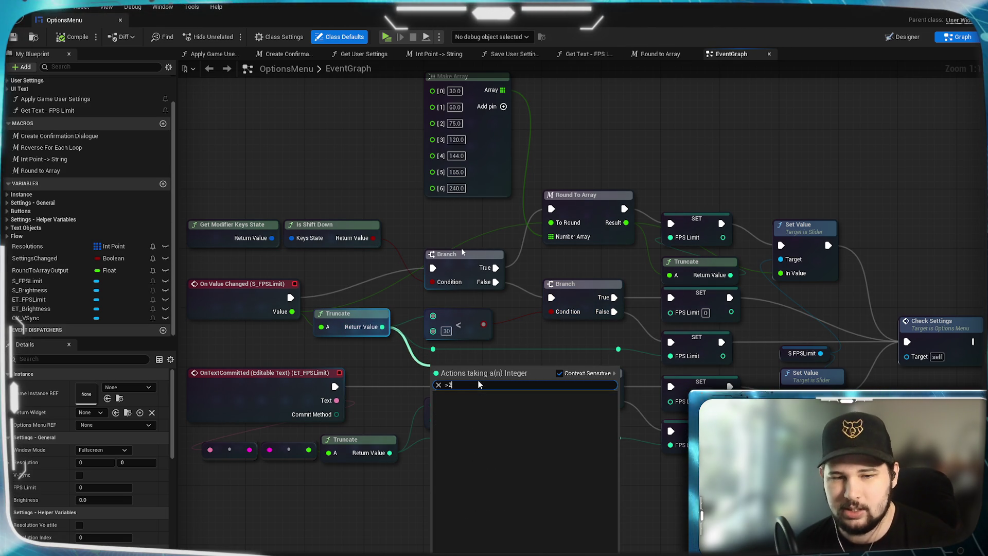
key("BackSpace")
key("BackSpace")
key("BackSpace")
key("Return")
left_click(444, 382)
type("240")
left_click(456, 434)
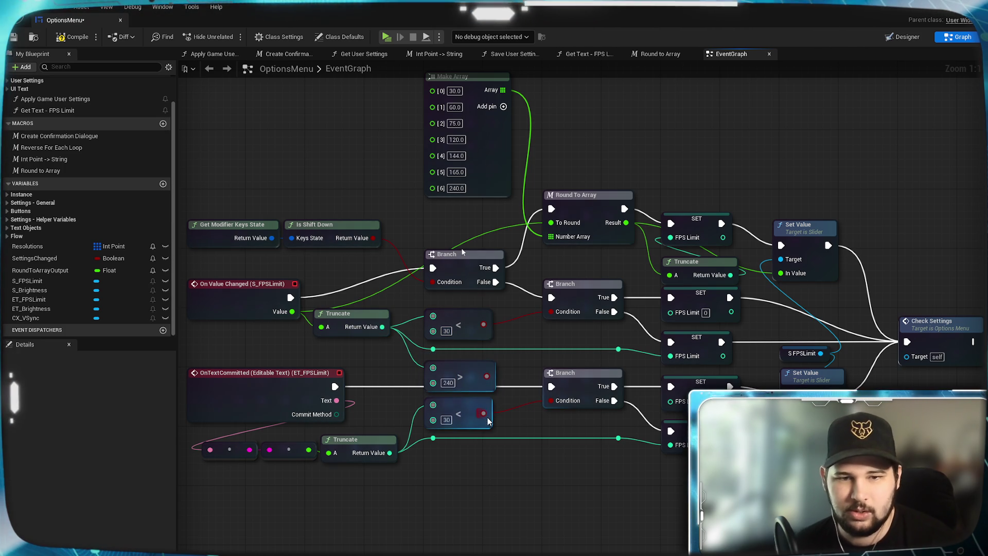
mouse_move(484, 361)
left_mouse_down()
mouse_move(478, 354)
mouse_move(548, 313)
left_mouse_up()
left_click(479, 314)
key("Delete")
left_click_drag(478, 360, 479, 314)
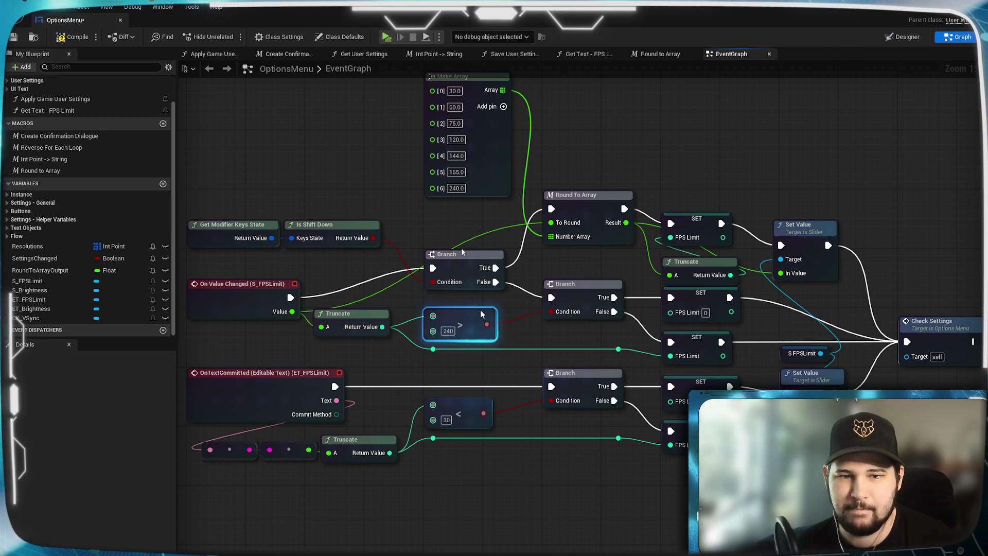
left_click(535, 346)
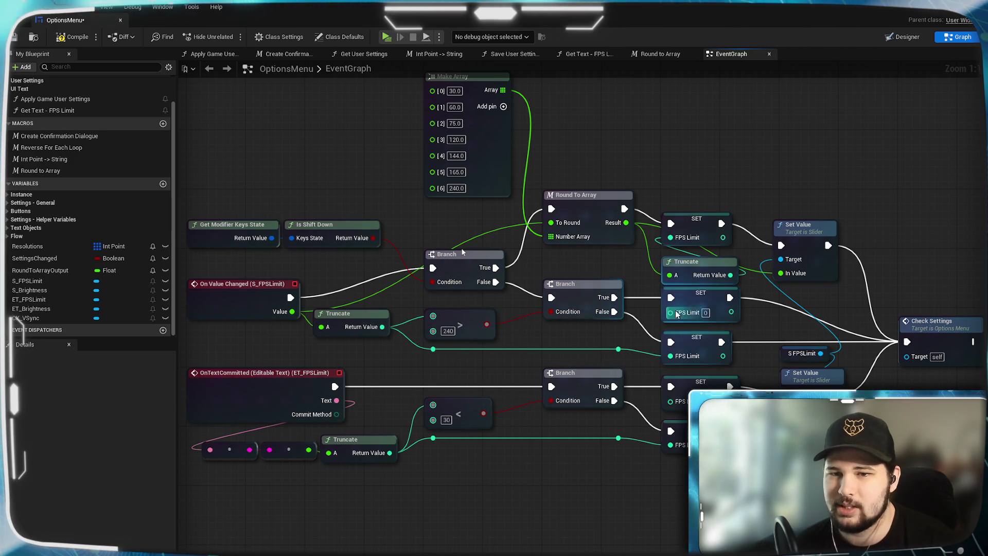
- Replace the lower text box branch's < 30 check with a Truncate > 240 node
left_click(445, 410)
left_click(360, 446)
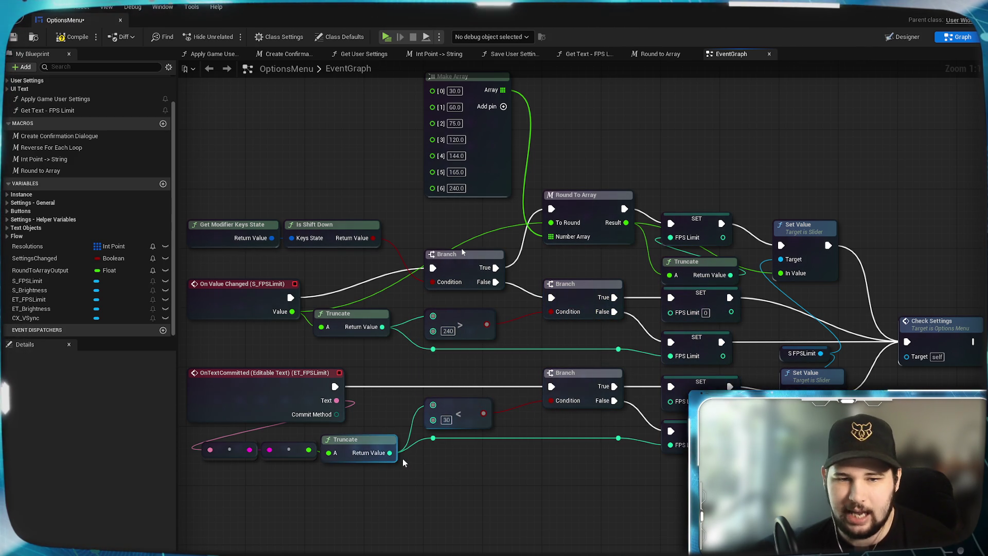
mouse_move(390, 453)
left_mouse_down()
mouse_move(466, 523)
mouse_move(471, 513)
left_mouse_up()
type("2")
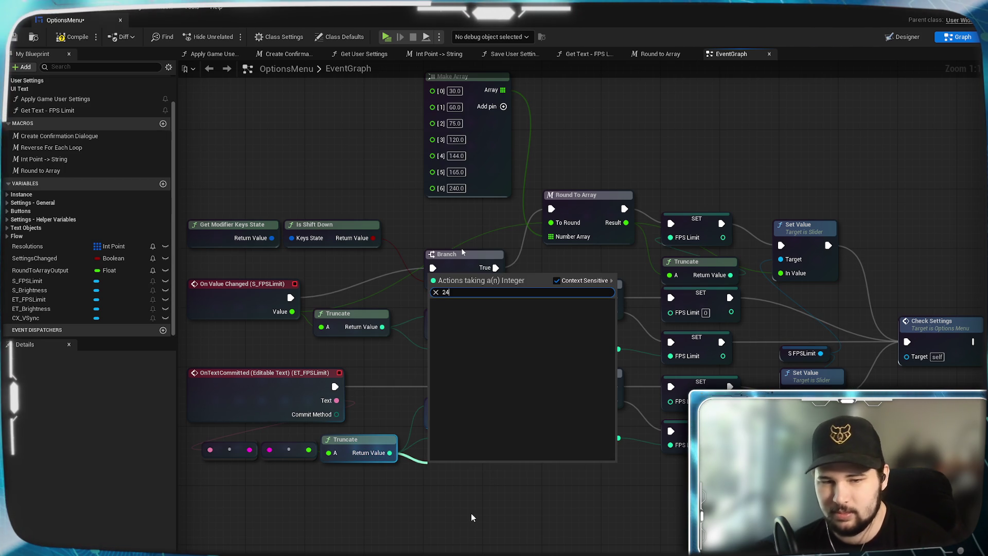
key("BackSpace")
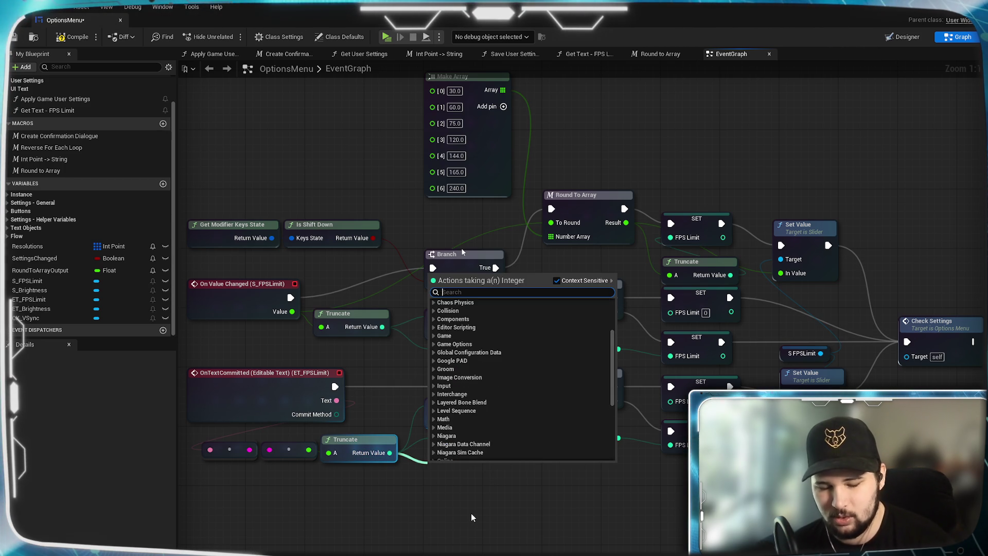
type(">")
left_click(466, 321)
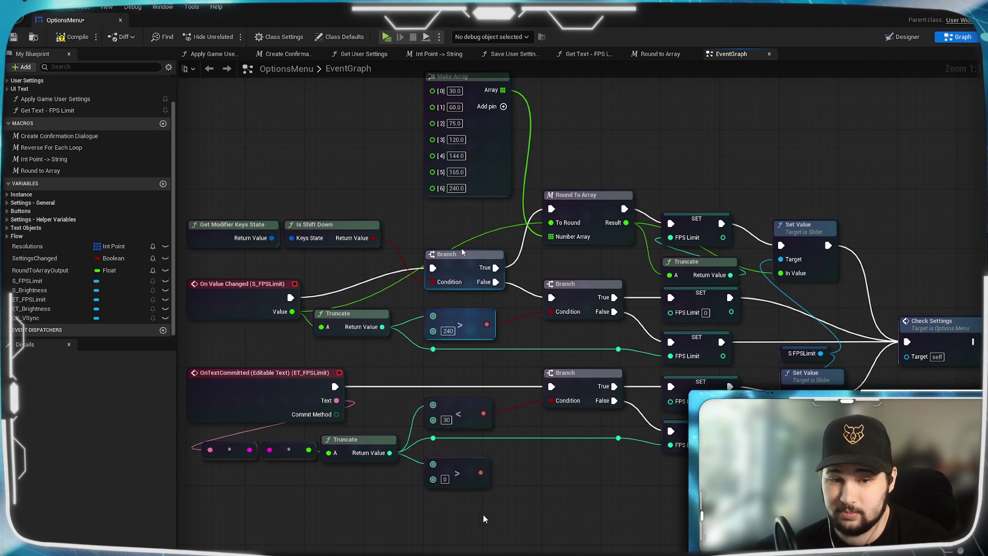
left_click_drag(481, 472, 553, 401)
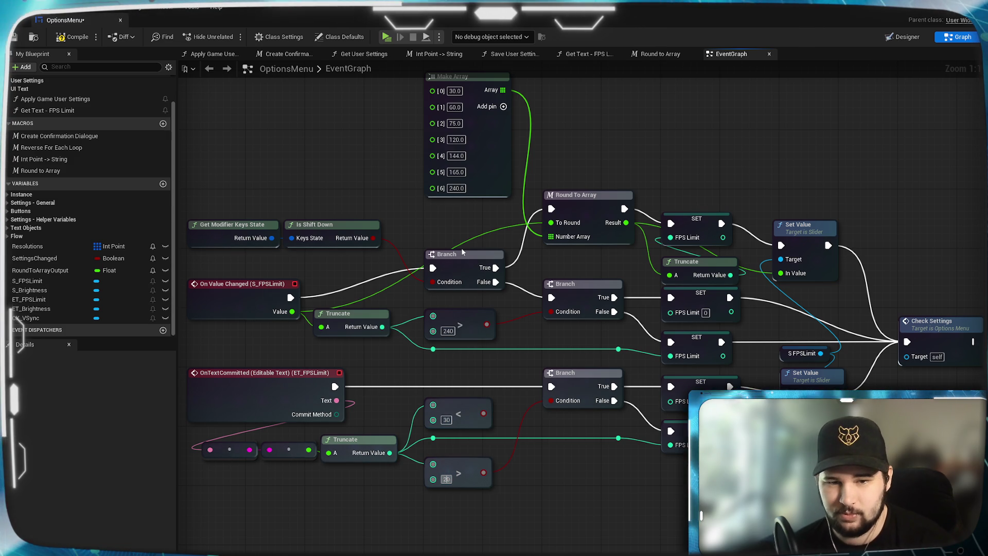
type("240")
left_click(465, 401)
key("Delete")
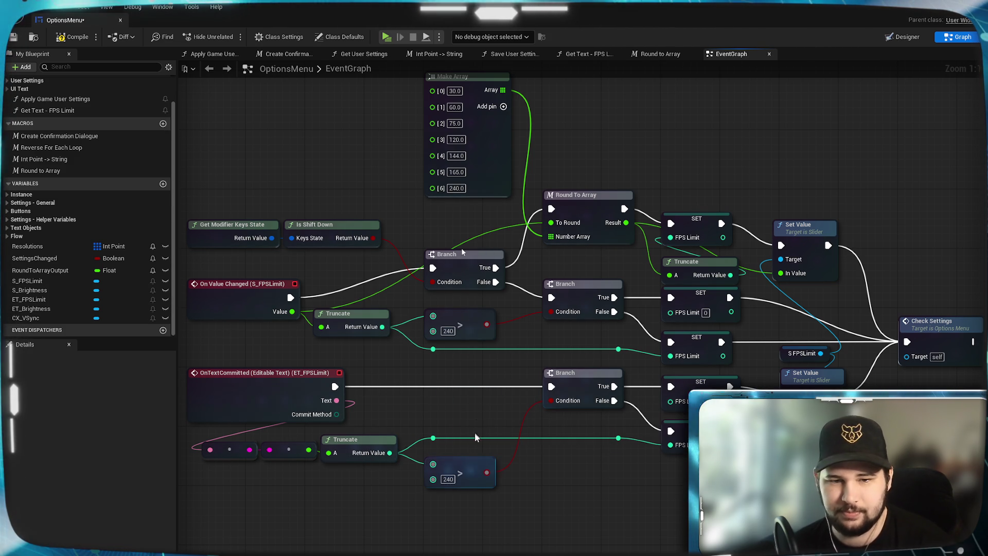
mouse_move(472, 464)
left_mouse_down()
mouse_move(474, 399)
mouse_move(474, 408)
left_mouse_up()
left_click(535, 453)
left_click_drag(575, 494, 492, 494)
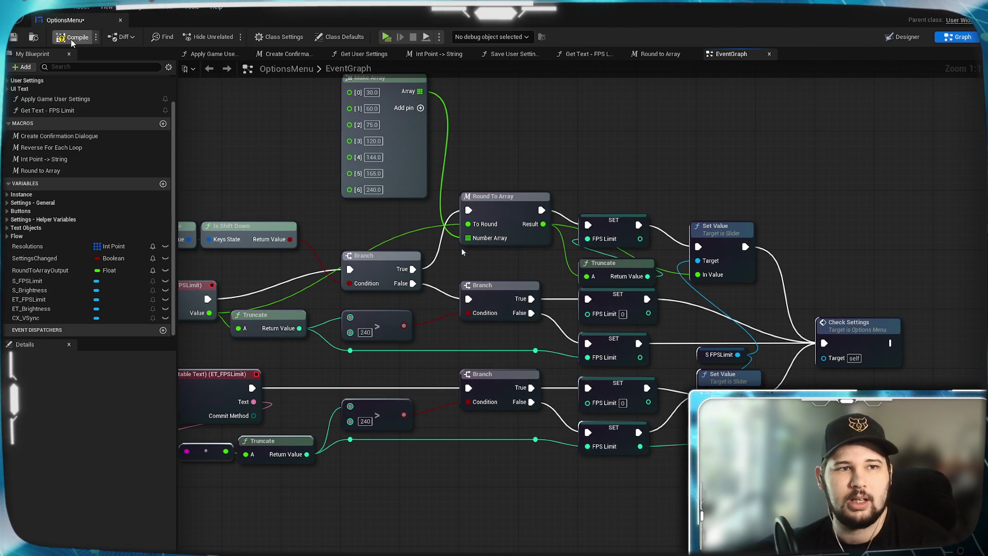
- Save the OptionsMenu blueprint and run it as a standalone game with Alt+P
left_click(14, 37)
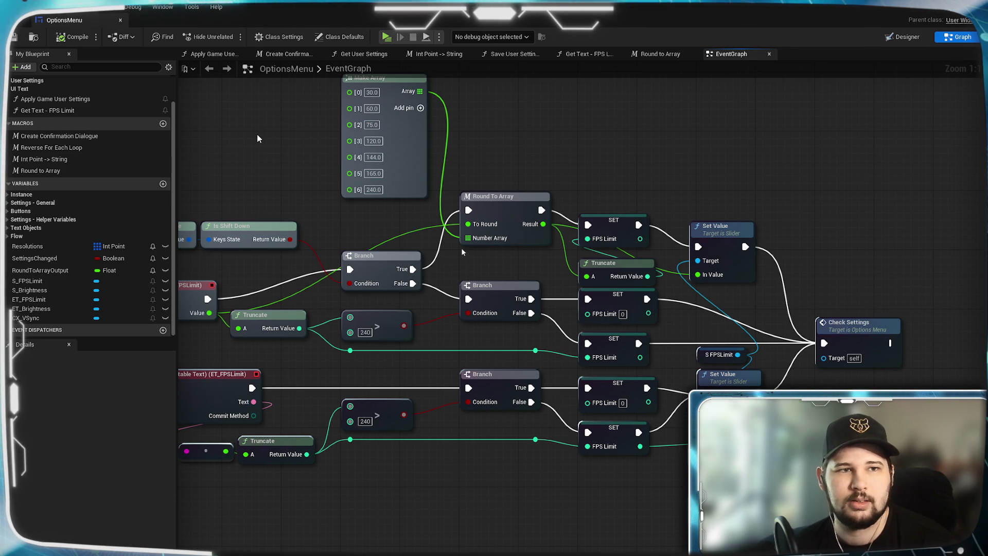
mouse_move(257, 131)
left_mouse_down()
mouse_move(379, 166)
mouse_move(362, 166)
left_mouse_up()
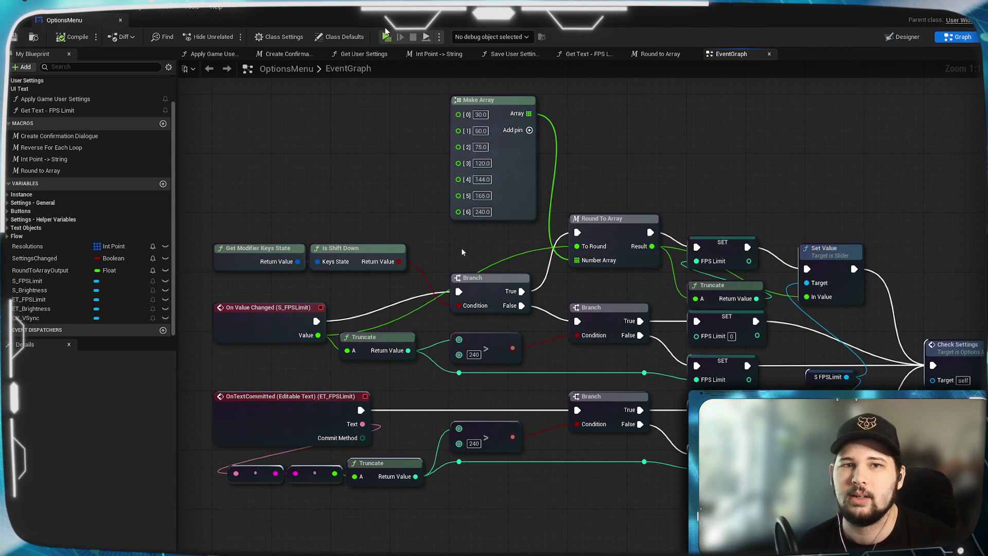
key("alt+p")
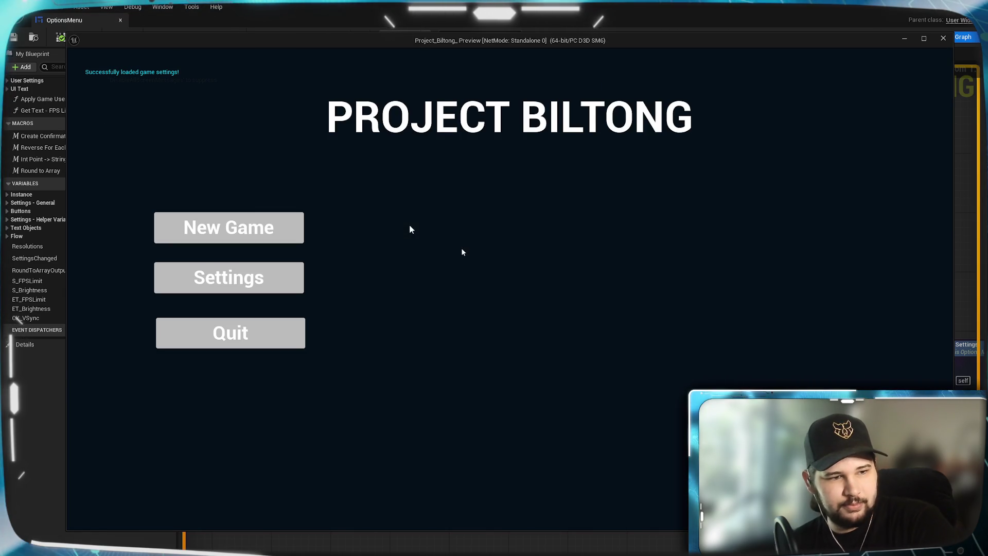
- In the game's Settings, slide FPS Limit through its presets (30–240) and stop at 144
left_click(229, 277)
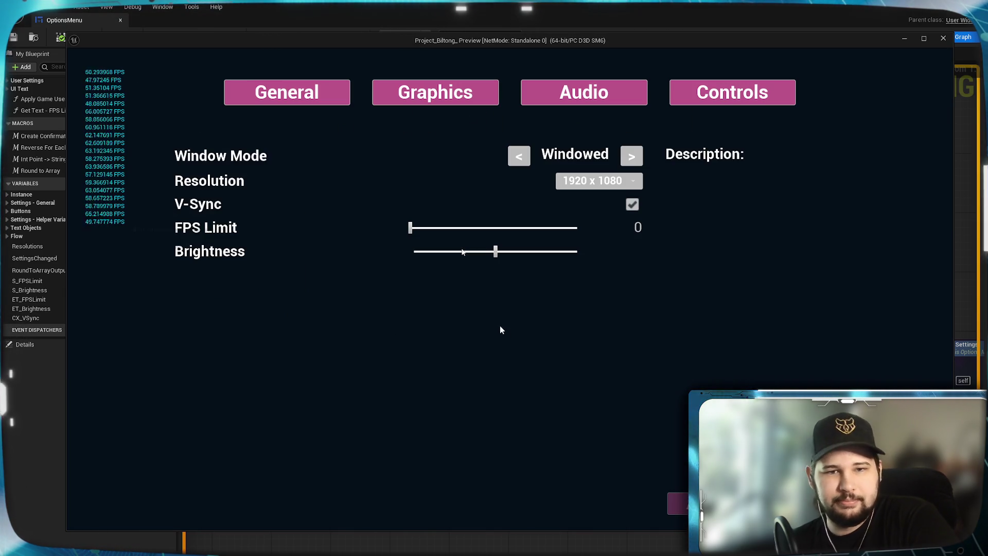
mouse_move(410, 228)
left_mouse_down()
mouse_move(401, 228)
mouse_move(421, 229)
left_mouse_up()
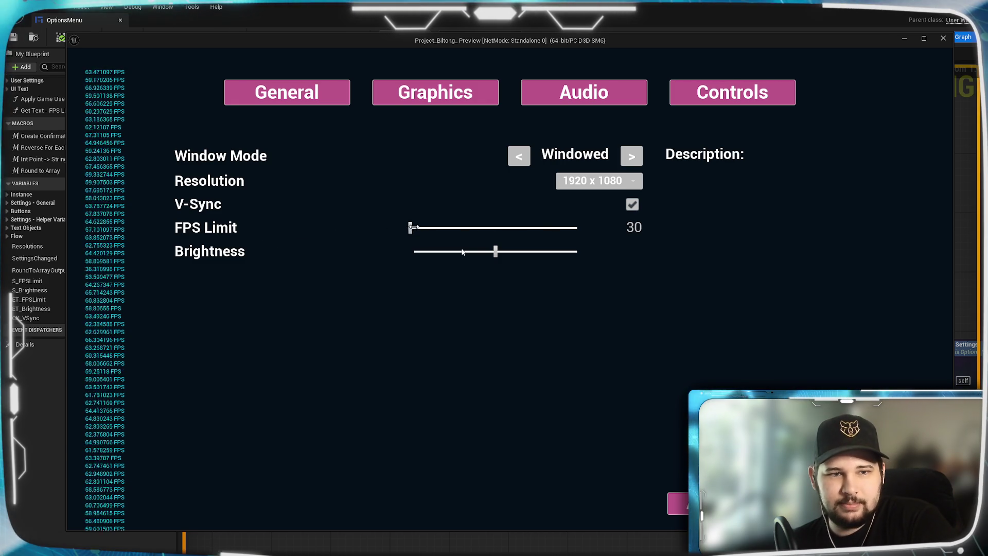
left_click_drag(449, 227, 520, 227)
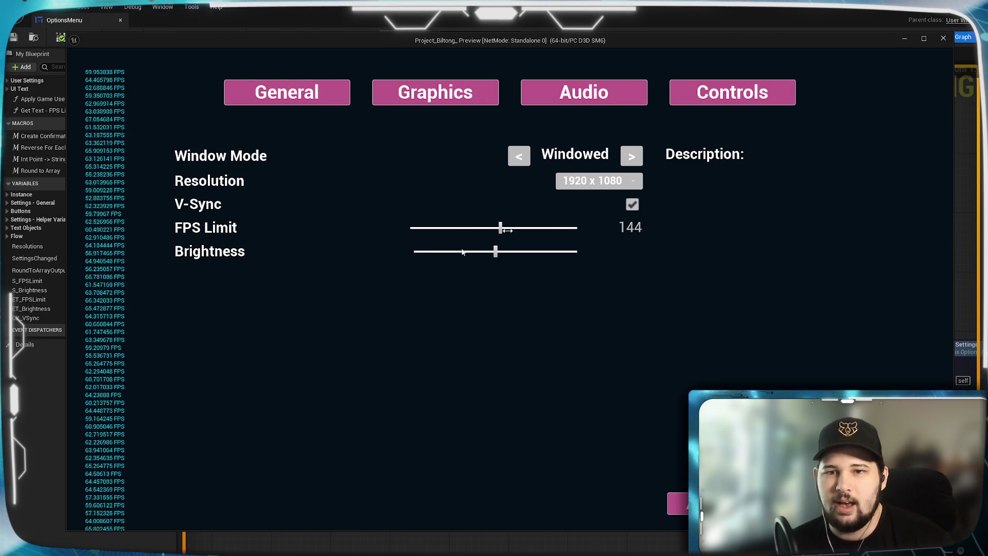
left_click_drag(502, 230, 538, 228)
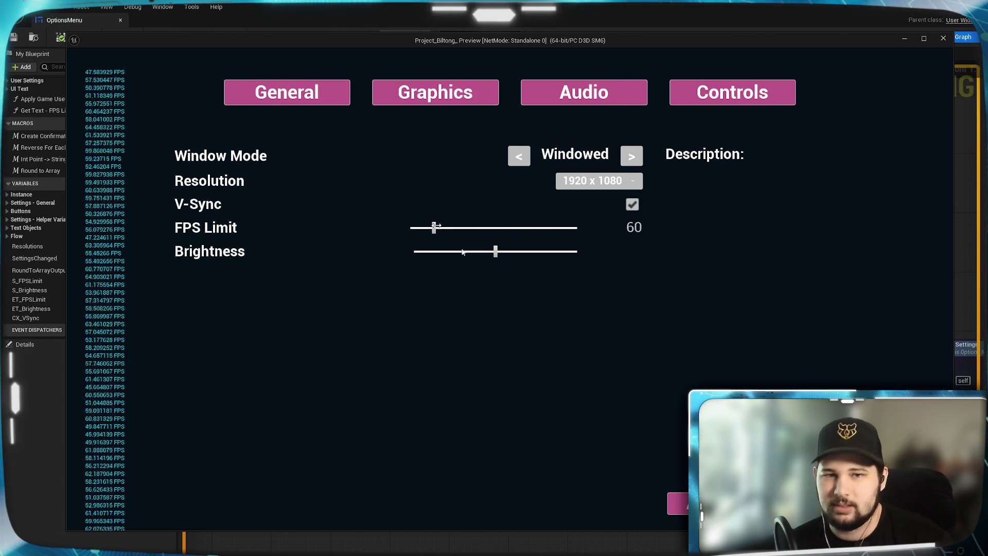
mouse_move(504, 228)
left_mouse_down()
mouse_move(574, 228)
mouse_move(522, 228)
left_mouse_up()
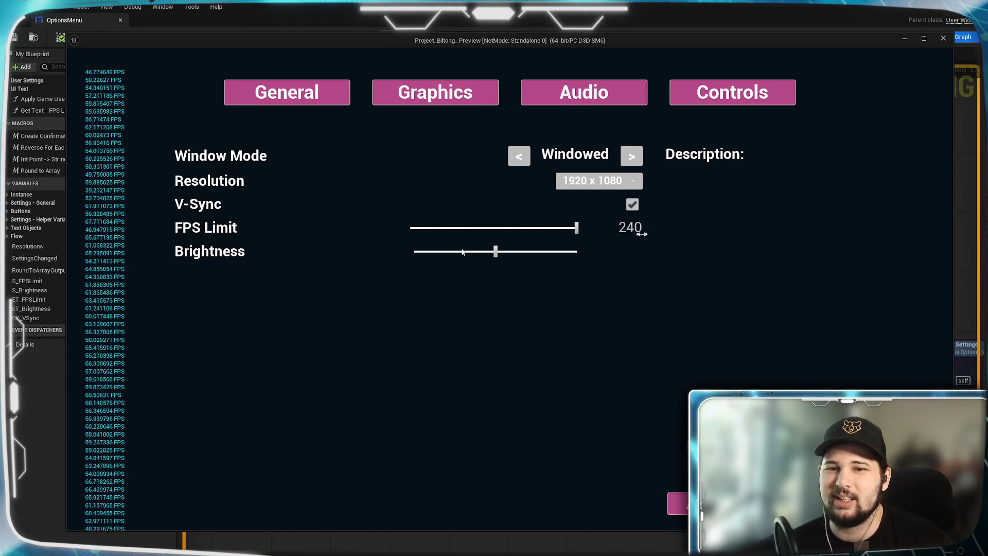
mouse_move(595, 235)
left_mouse_down()
mouse_move(465, 232)
mouse_move(534, 225)
left_mouse_up()
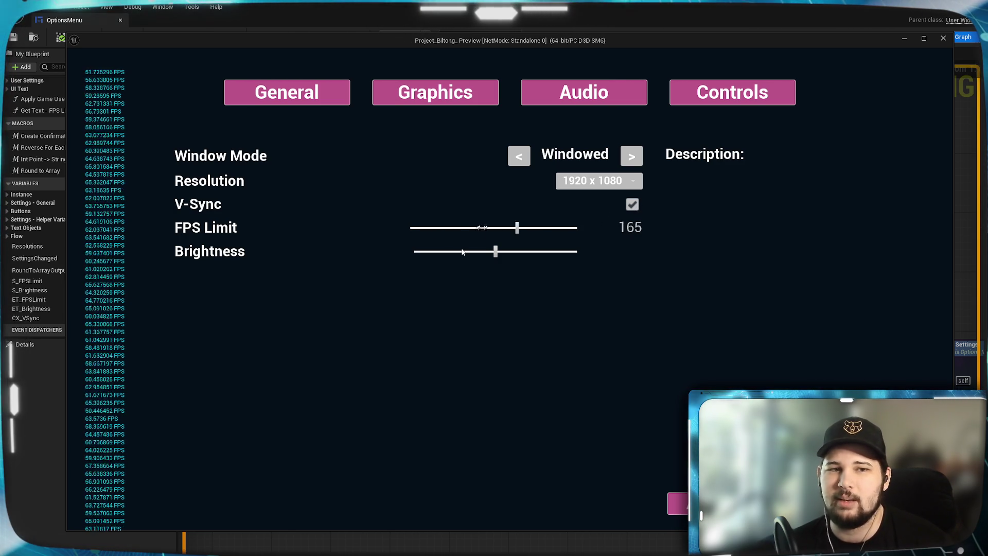
left_click_drag(668, 220, 433, 223)
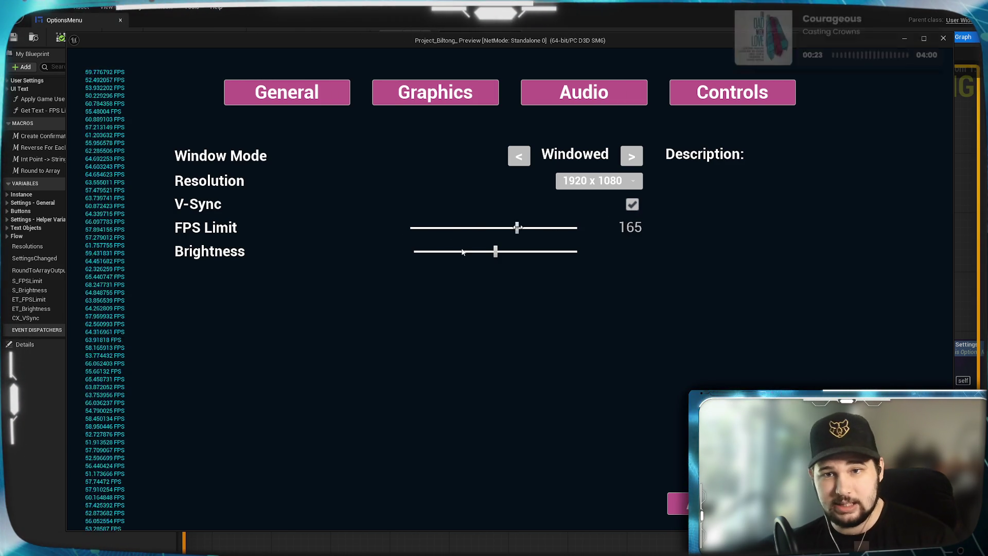
left_click_drag(517, 228, 468, 228)
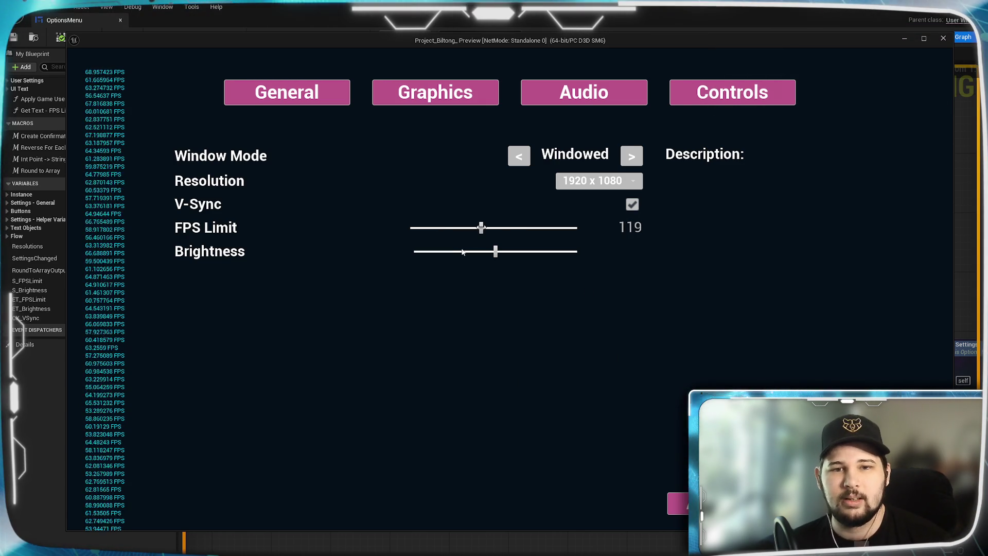
left_click_drag(498, 231, 505, 237)
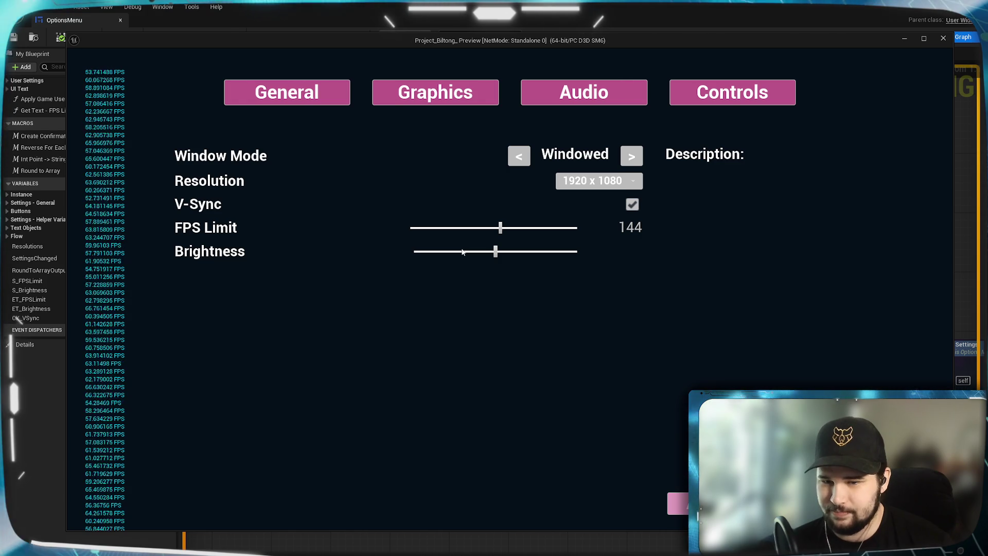
- Apply the 144 FPS Limit, quit the preview, and open the Get Text - FPS Limit graph
key("Escape")
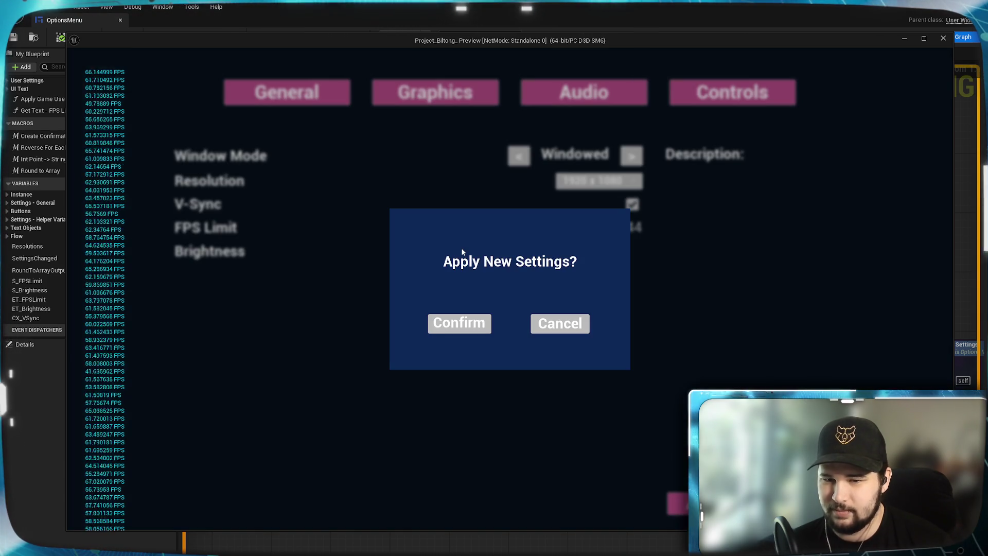
left_click(438, 334)
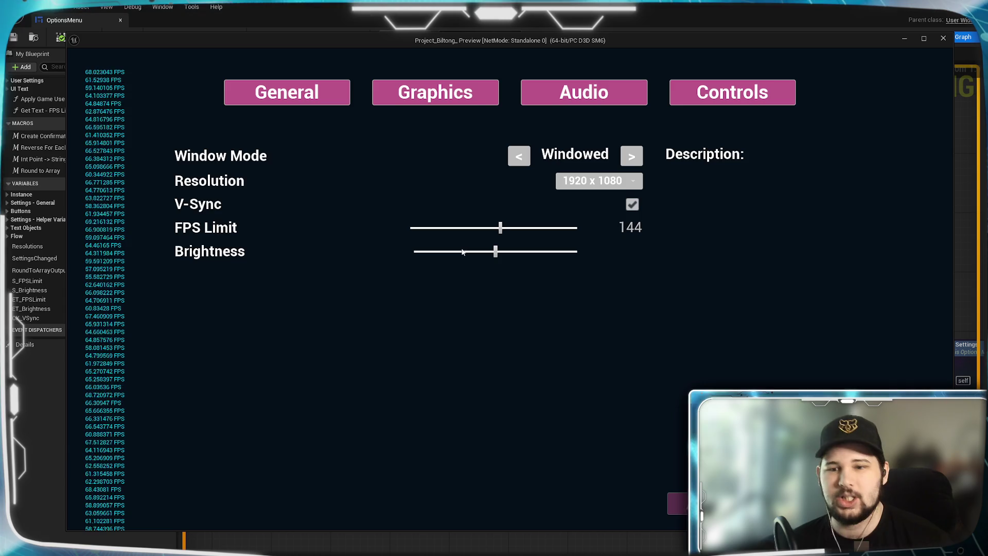
key("Escape")
left_click(227, 342)
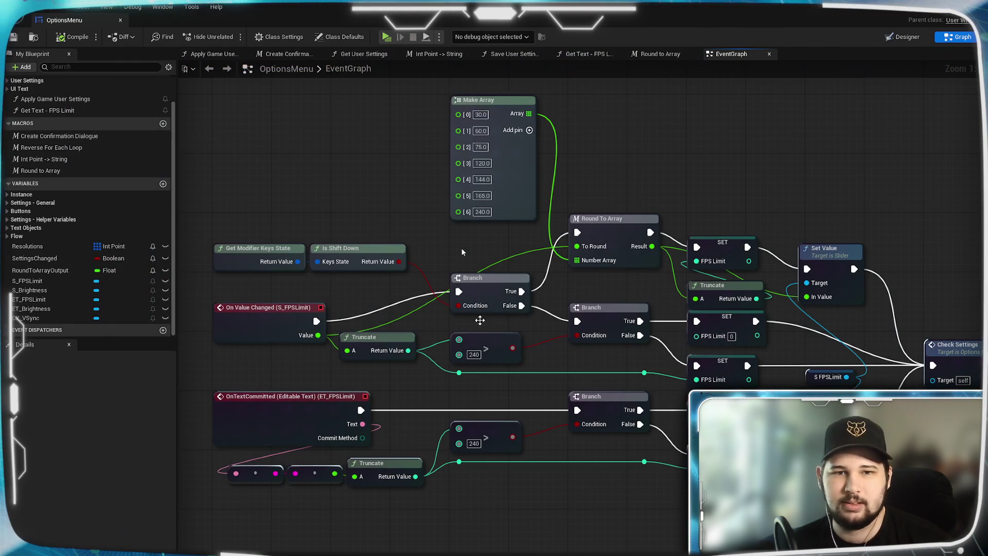
mouse_move(395, 155)
left_mouse_down()
mouse_move(326, 144)
mouse_move(386, 172)
left_mouse_up()
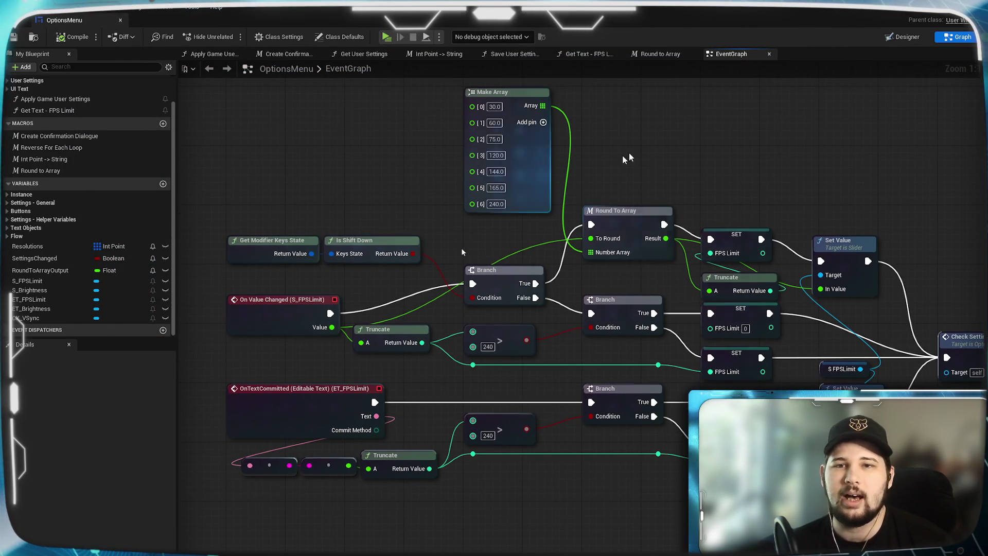
left_click(592, 54)
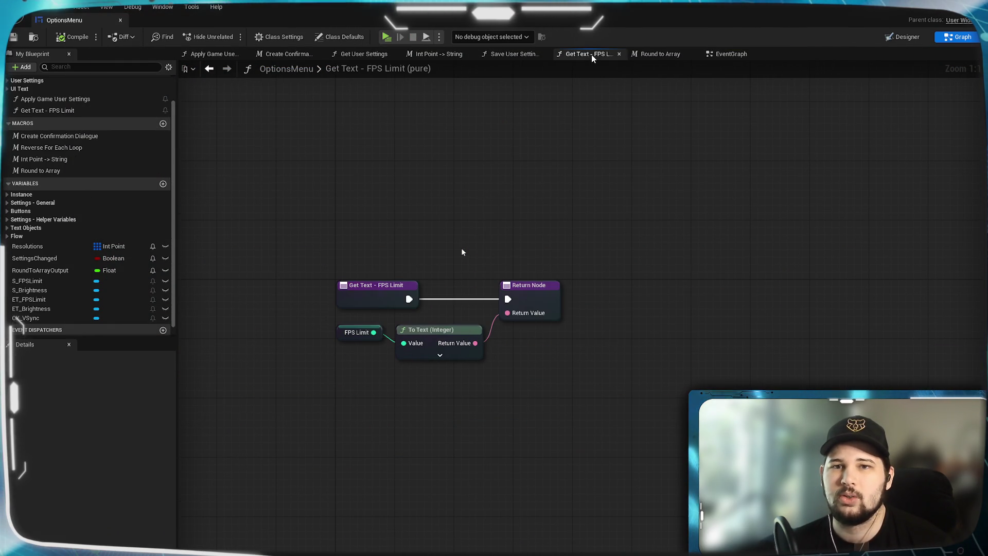
- Move the Return Node well right of To Text (Integer) and nudge To Text down
mouse_move(439, 337)
left_mouse_down()
mouse_move(457, 299)
mouse_move(446, 328)
left_mouse_up()
mouse_move(535, 277)
left_mouse_down()
mouse_move(738, 277)
mouse_move(725, 276)
left_mouse_up()
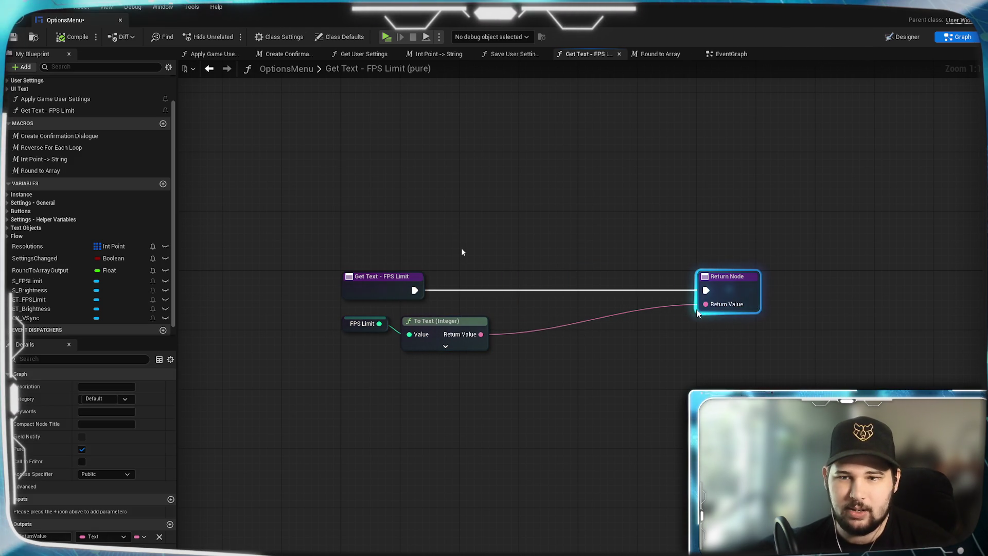
left_click_drag(703, 353, 773, 319)
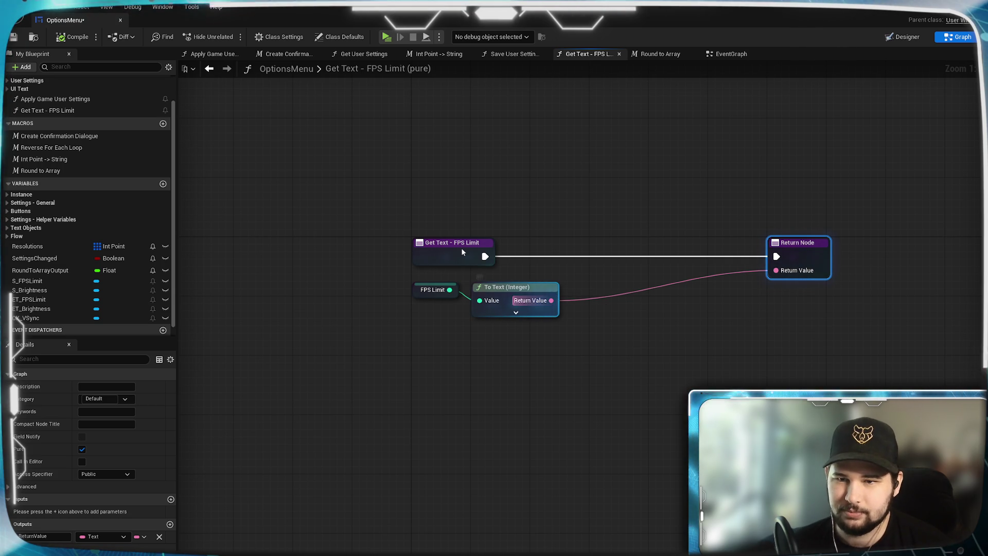
mouse_move(814, 257)
left_mouse_down()
mouse_move(684, 257)
mouse_move(760, 261)
left_mouse_up()
left_click(663, 346)
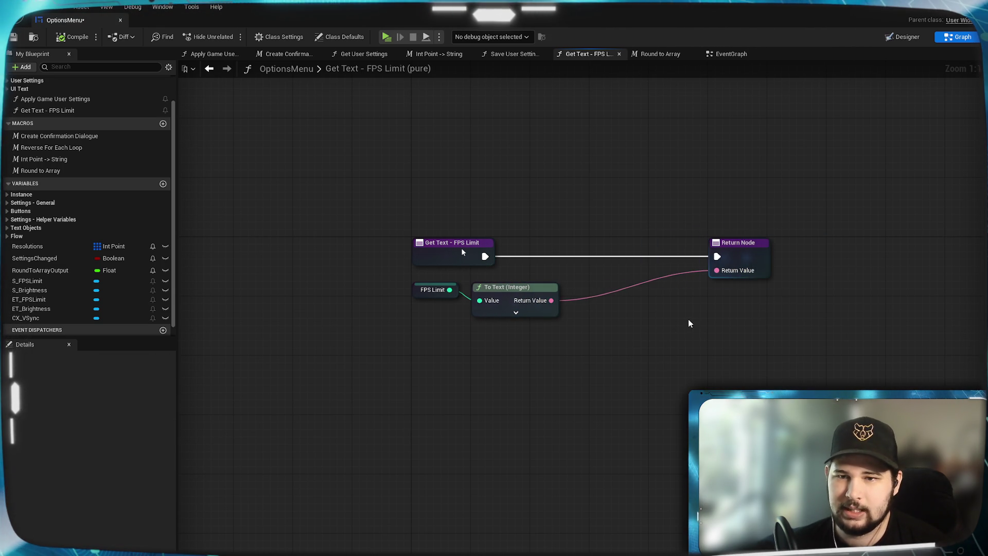
left_click_drag(688, 320, 627, 328)
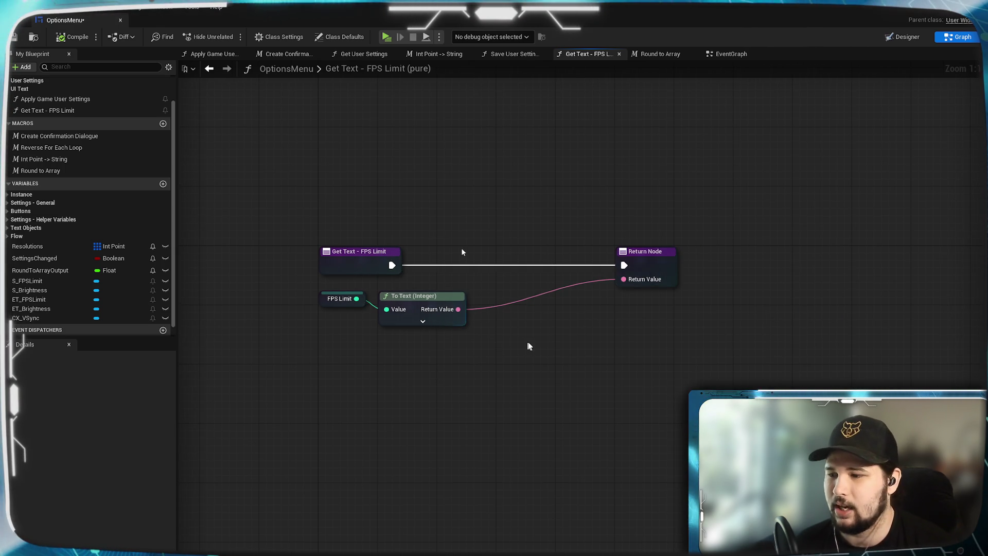
left_click_drag(694, 286, 828, 291)
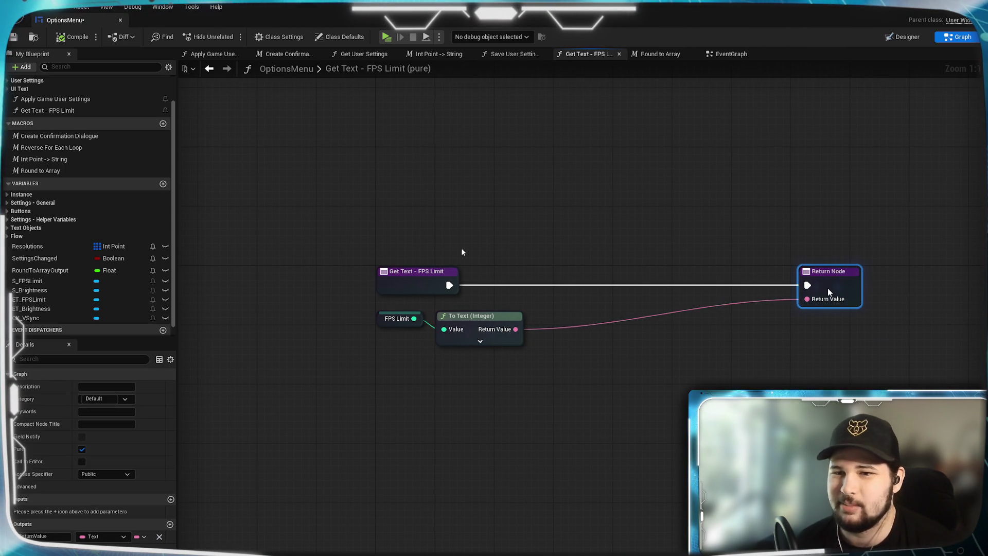
left_click(658, 392)
mouse_move(658, 392)
left_mouse_down()
mouse_move(673, 414)
mouse_move(648, 349)
mouse_move(658, 324)
left_mouse_up()
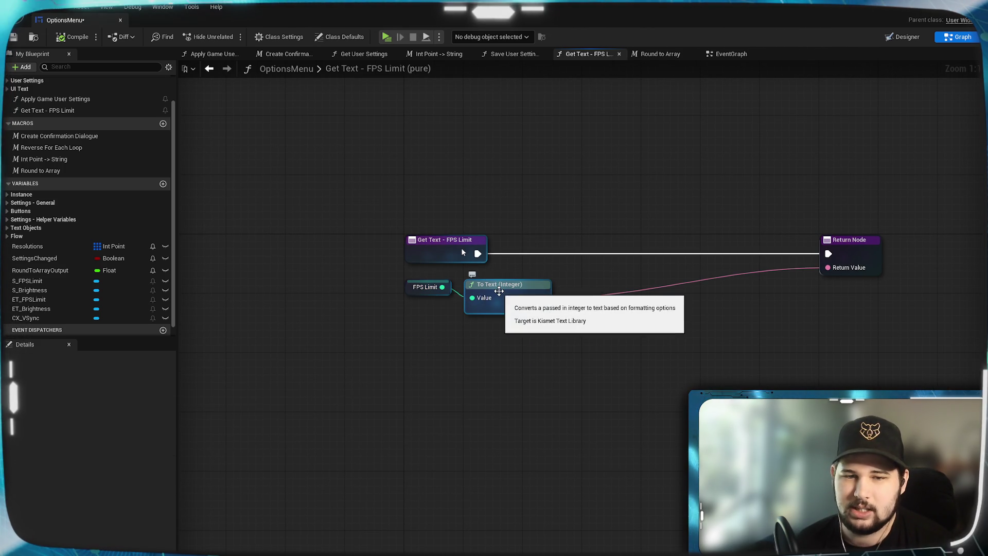
left_click_drag(500, 288, 498, 302)
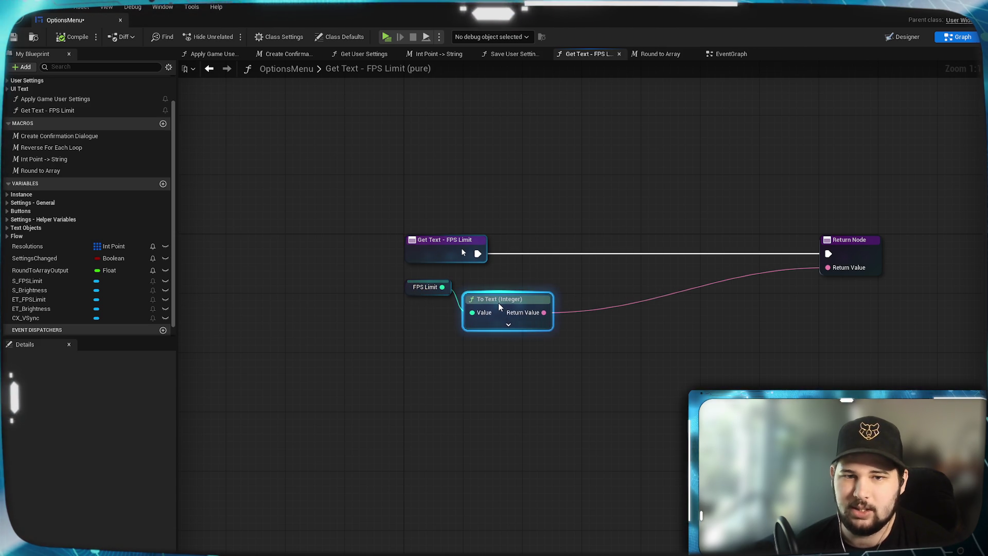
- Add an FPS Limit == 0 node driving a new Branch after the Get Text entry
left_click_drag(442, 287, 566, 279)
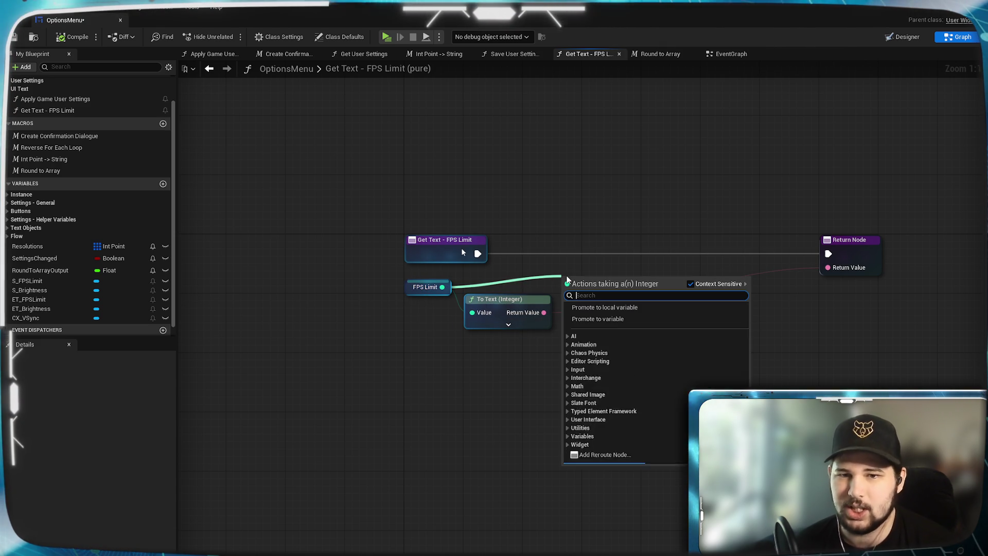
type("==")
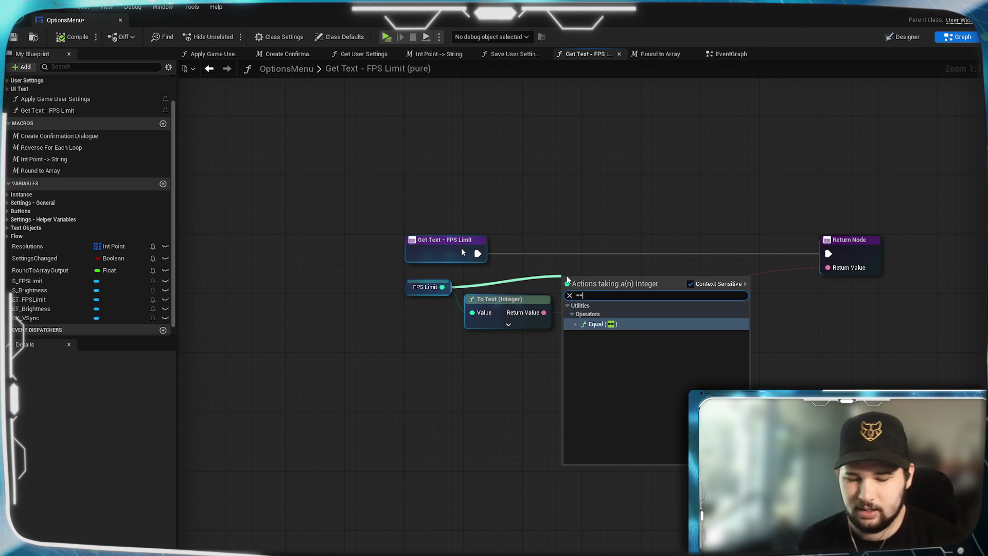
key("Return")
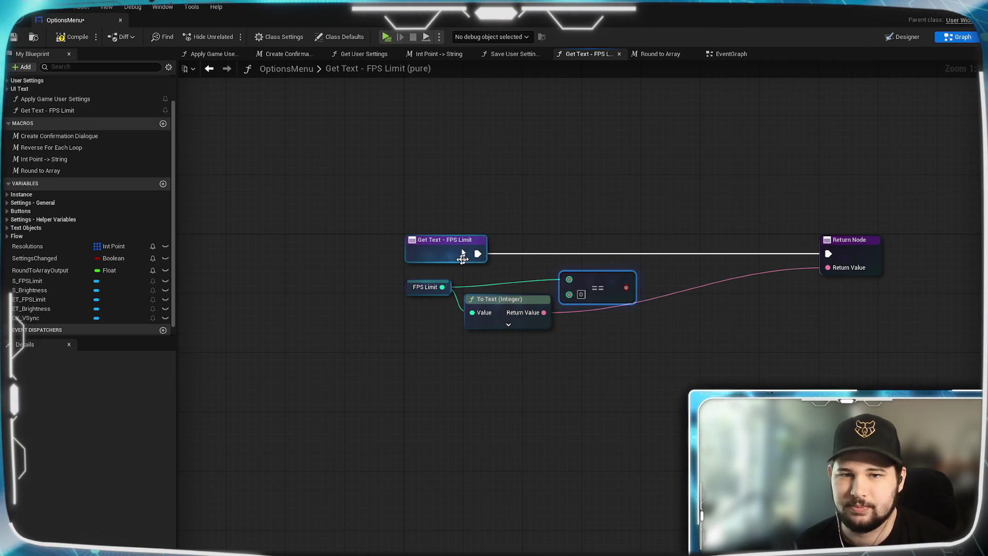
left_click_drag(477, 253, 664, 261)
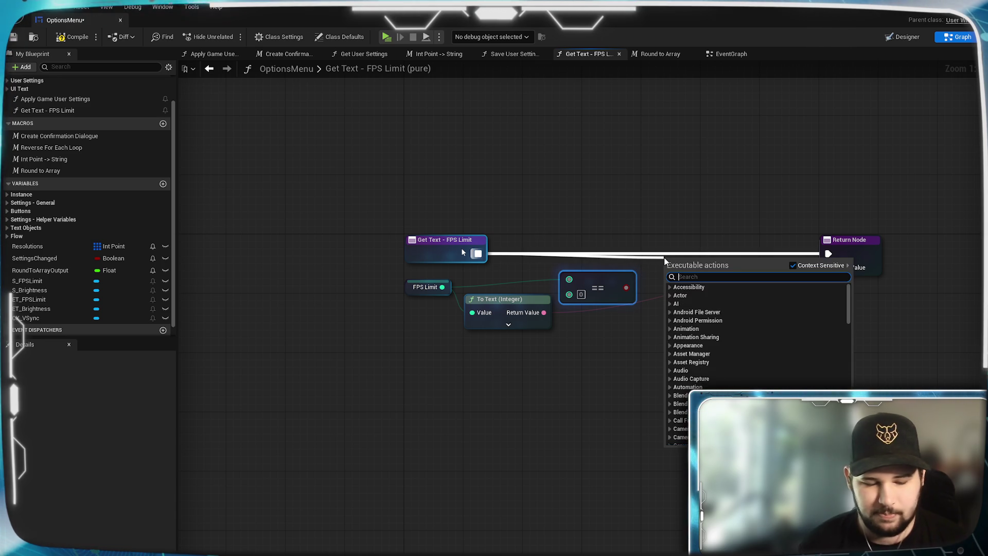
type("branch")
key("Return")
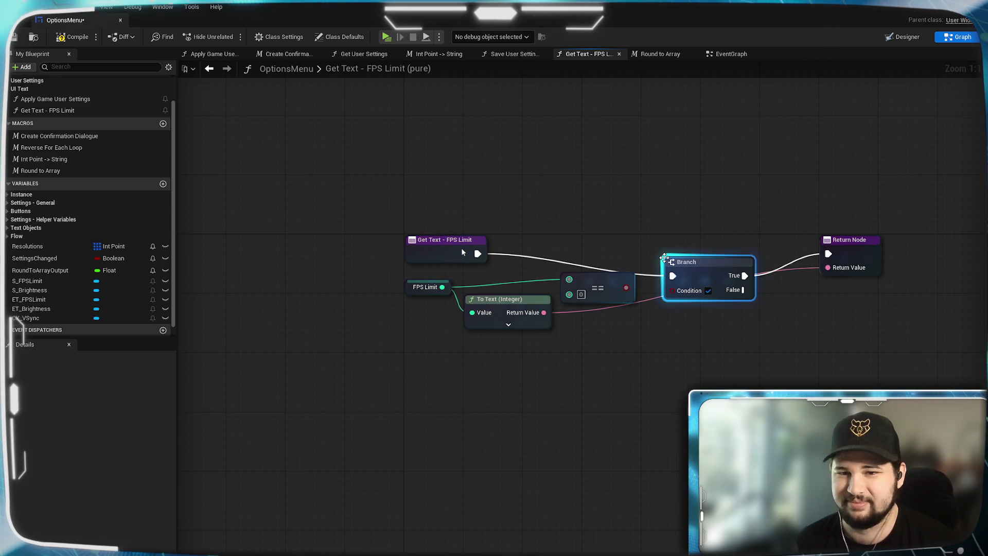
left_click_drag(705, 242, 742, 244)
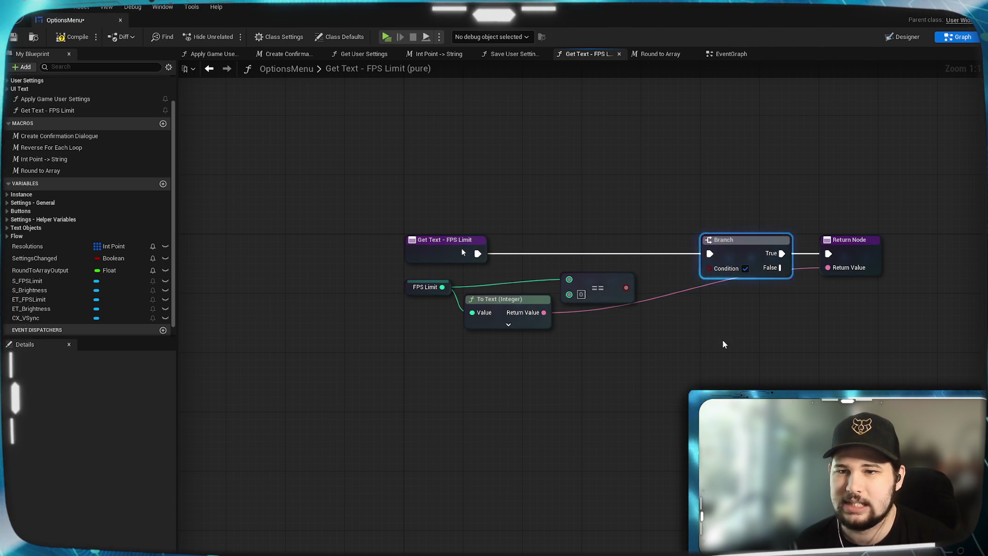
left_click_drag(722, 340, 577, 322)
left_click_drag(480, 270, 563, 250)
- Duplicate the Return Node for the False path and feed it the To Text (Integer) output
left_click(731, 235)
left_click_drag(733, 236, 791, 236)
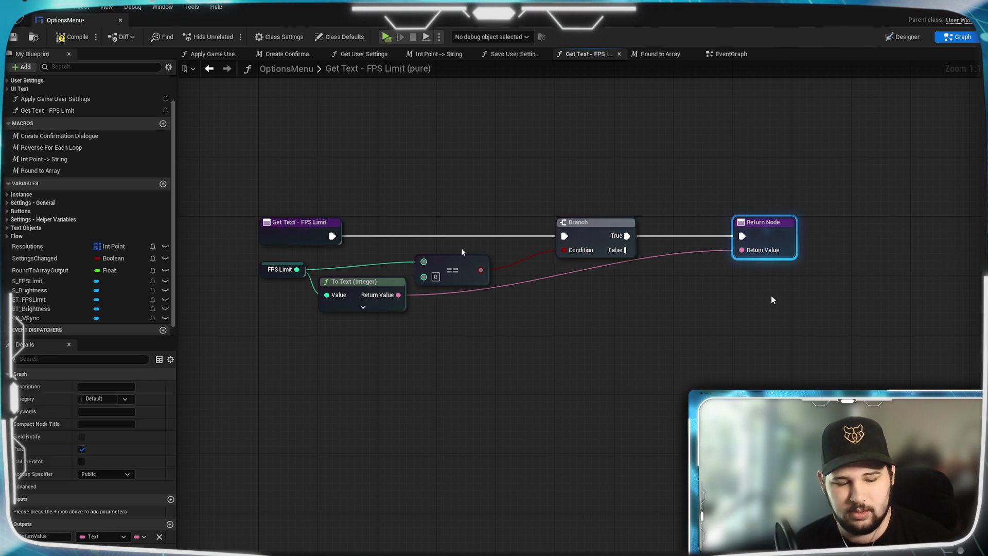
key("ctrl+c")
key("ctrl+v")
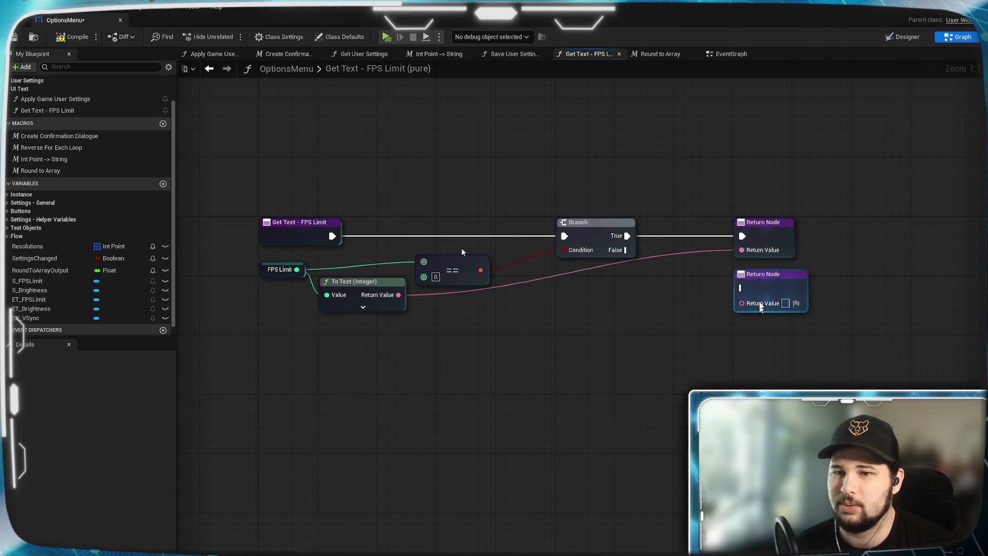
mouse_move(625, 250)
left_mouse_down()
mouse_move(742, 307)
mouse_move(742, 288)
left_mouse_up()
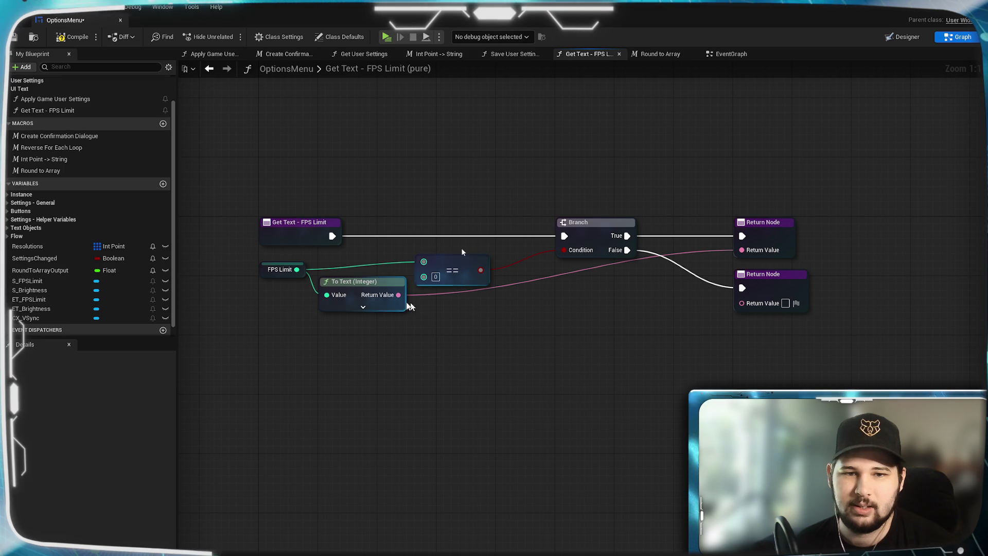
left_click_drag(399, 297, 742, 302)
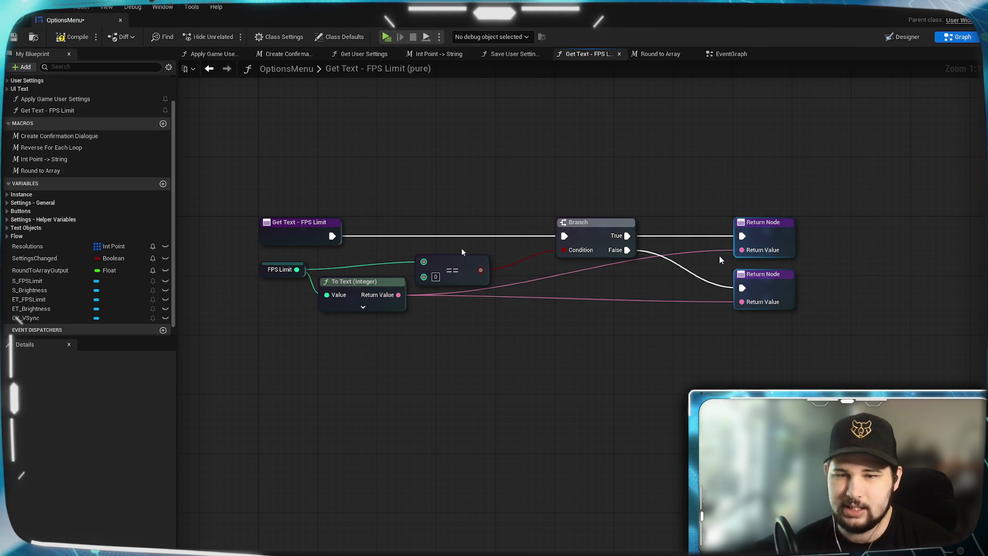
- Make the True Return Node return 'Unlimited', then compile and save
left_click(742, 251, "alt")
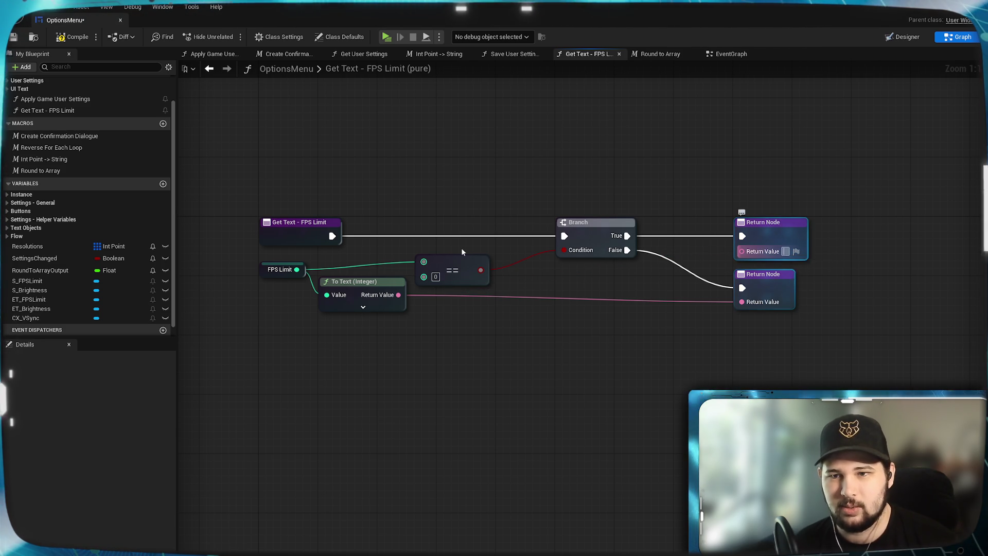
type("nlimited")
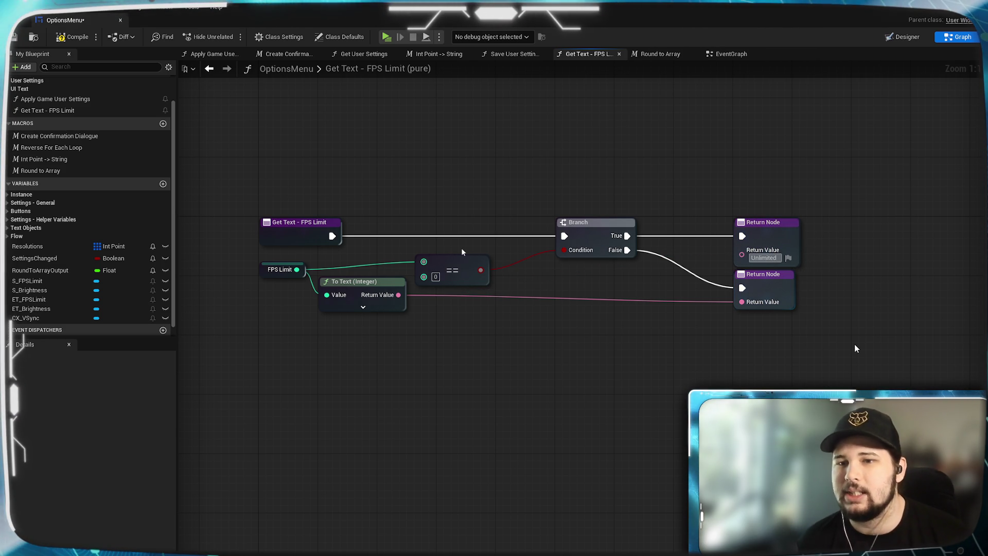
left_click(73, 44)
key("ctrl+s")
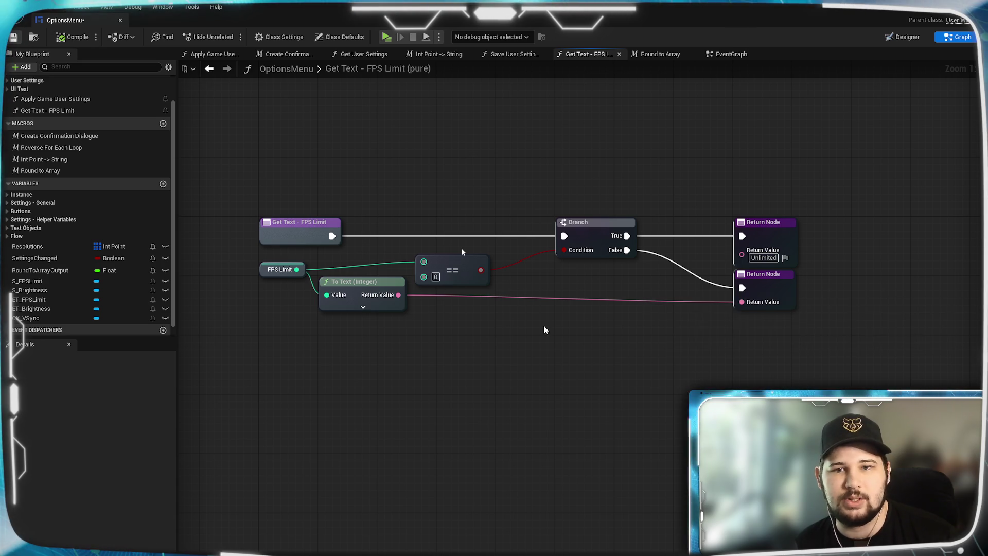
- Shift the return nodes, == node and Branch left to tighten the layout
left_click_drag(861, 331, 760, 202)
left_click_drag(791, 244, 739, 244)
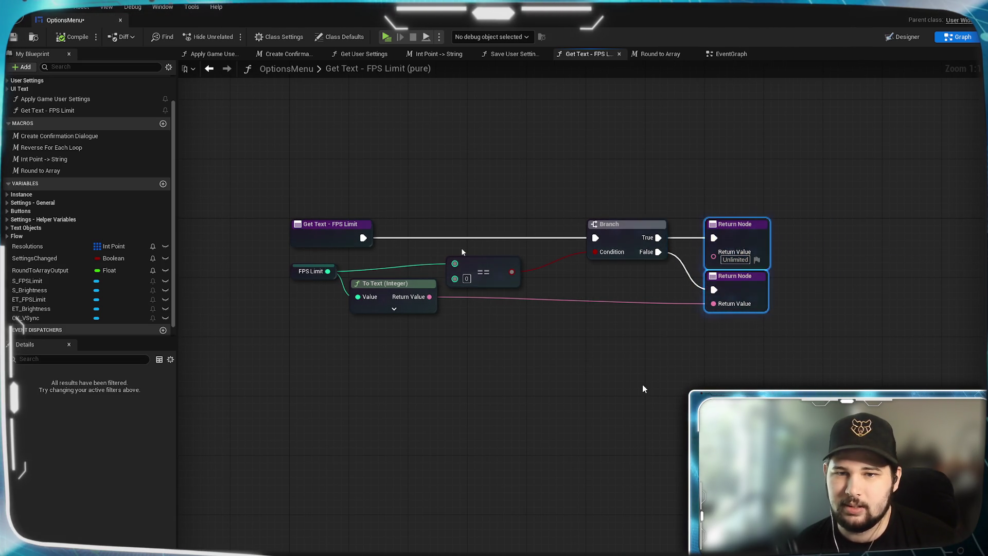
left_click_drag(540, 323, 655, 375)
left_click(597, 311)
left_click_drag(600, 311, 652, 297)
left_click(621, 397)
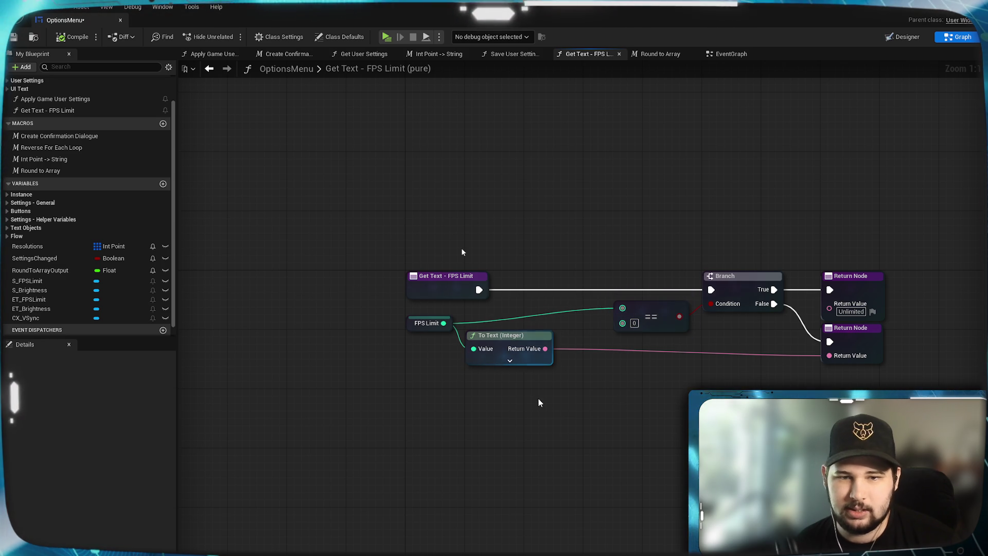
left_click_drag(647, 381, 911, 220)
left_click_drag(657, 308, 609, 305)
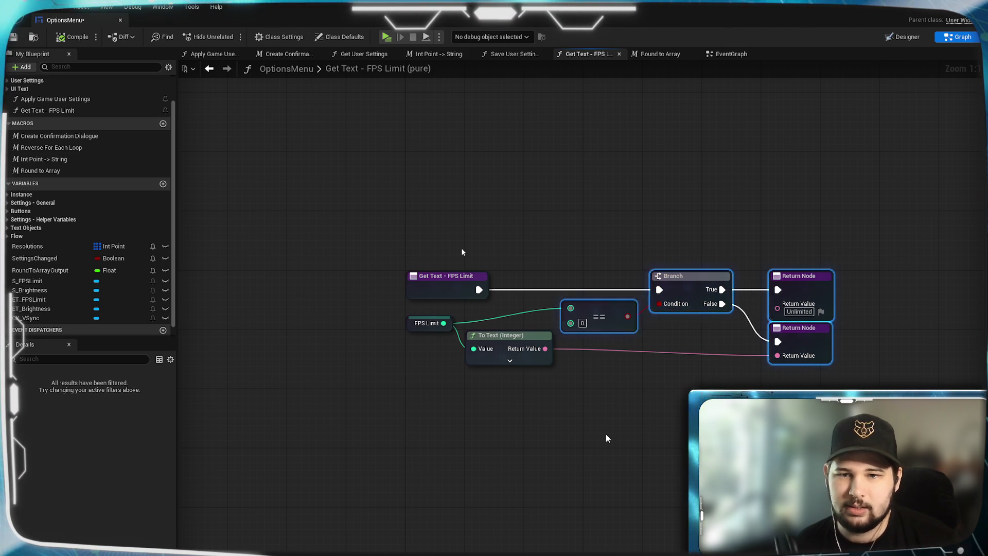
mouse_move(853, 411)
left_mouse_down()
mouse_move(649, 257)
mouse_move(690, 258)
mouse_move(617, 260)
left_mouse_up()
left_click_drag(669, 280, 662, 280)
left_click(519, 385)
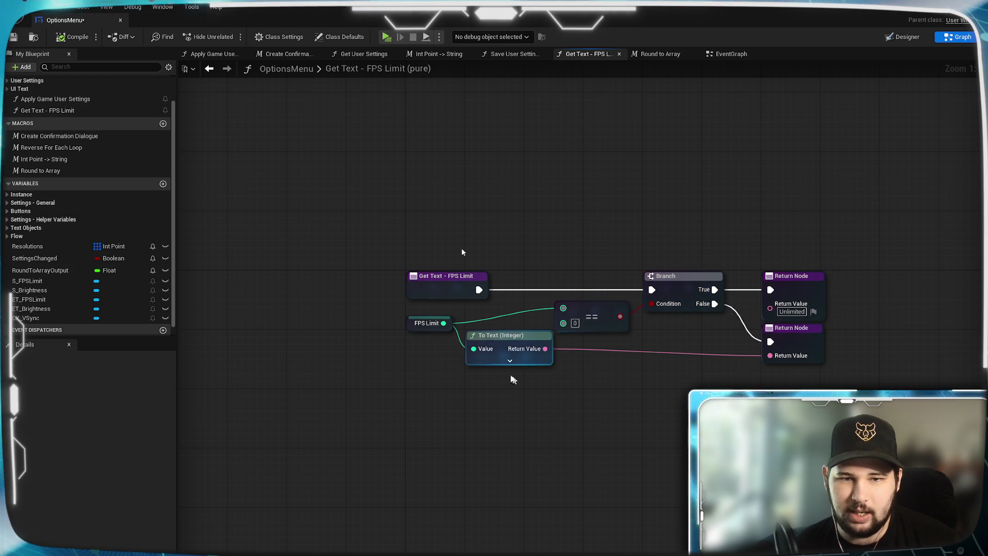
- Realign the To Text, ==, FPS Limit and Branch nodes, then save OptionsMenu
left_click_drag(506, 338, 503, 346)
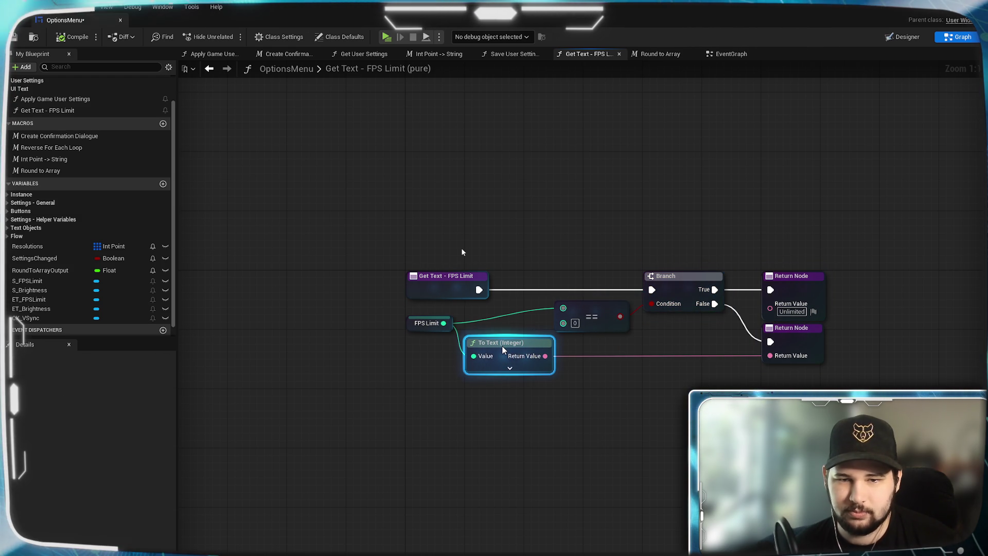
left_click(523, 455)
left_click_drag(585, 306, 556, 307)
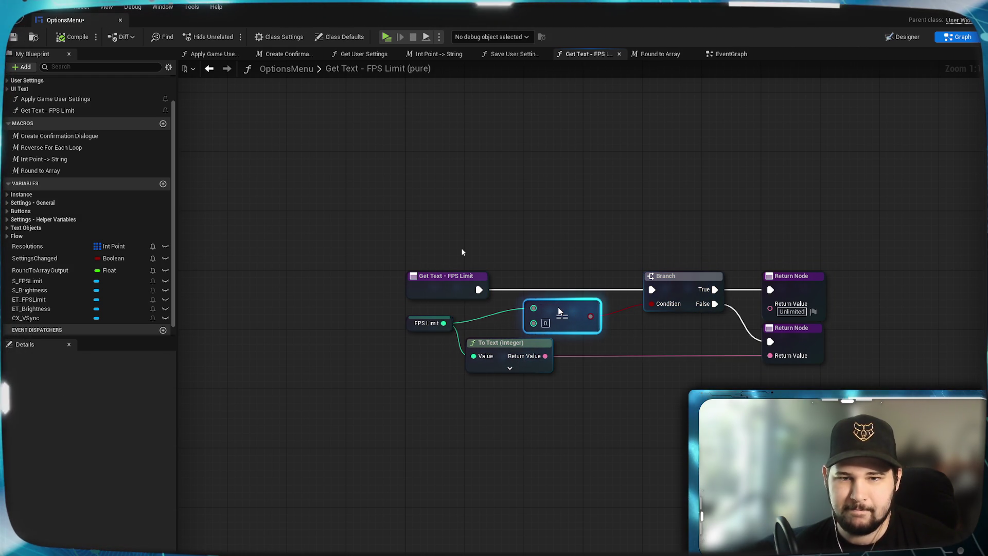
left_click(610, 397)
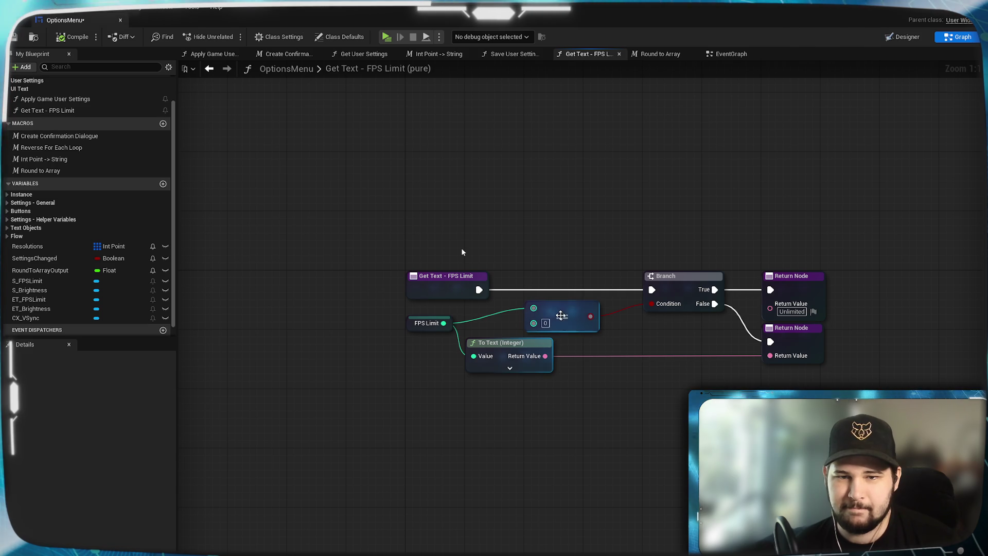
left_click_drag(561, 310, 497, 308)
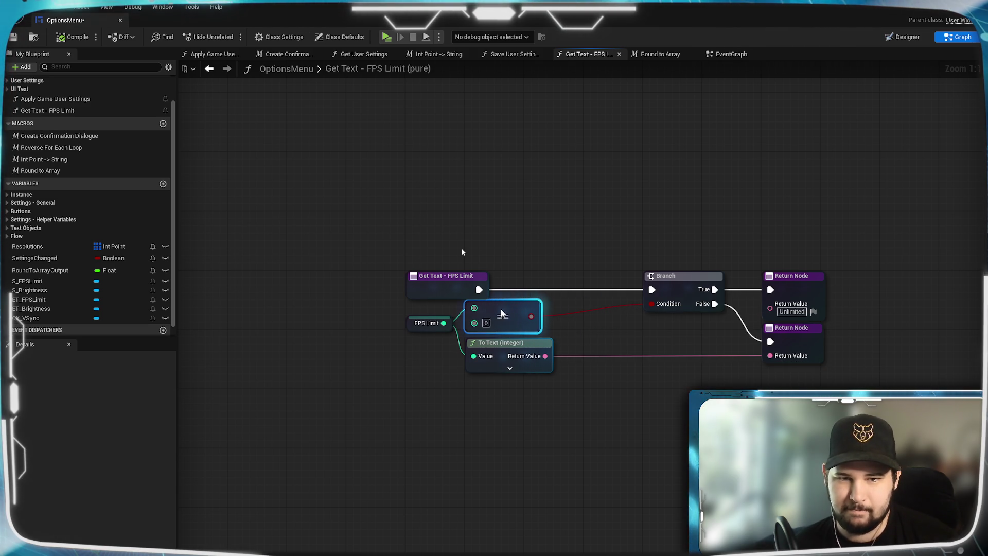
mouse_move(542, 421)
left_mouse_down()
mouse_move(490, 317)
mouse_move(521, 329)
left_mouse_up()
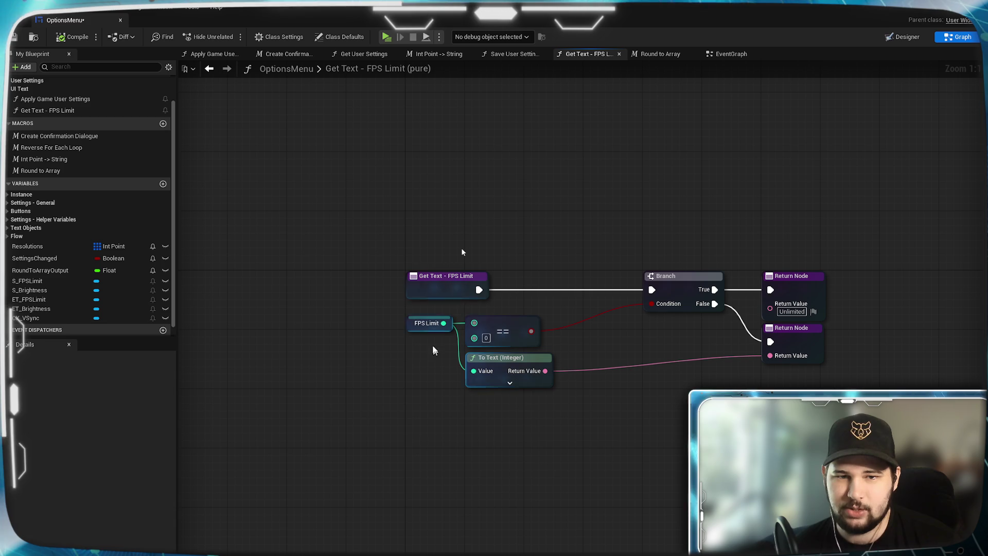
left_click_drag(427, 329, 435, 370)
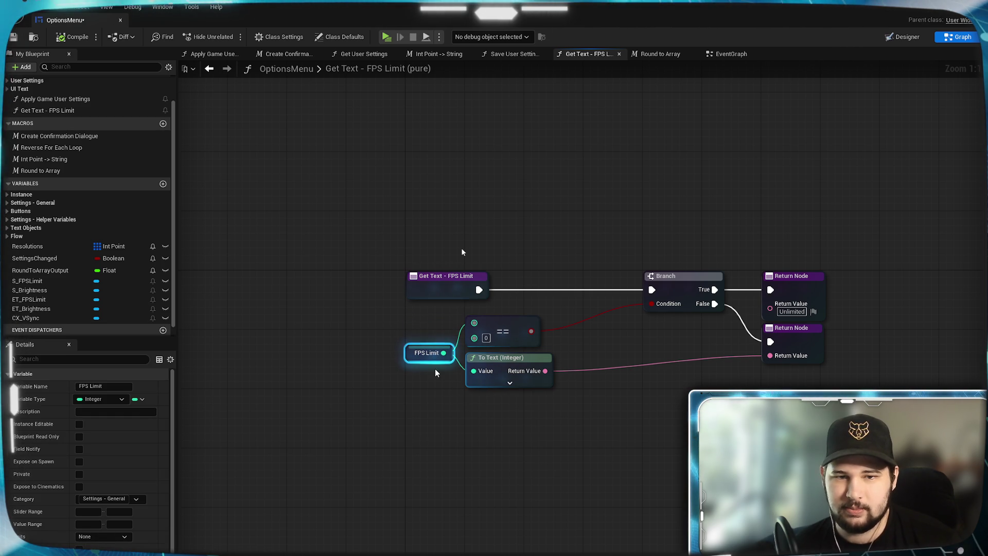
mouse_move(833, 363)
left_mouse_down()
mouse_move(679, 281)
mouse_move(622, 290)
left_mouse_up()
left_click(583, 463)
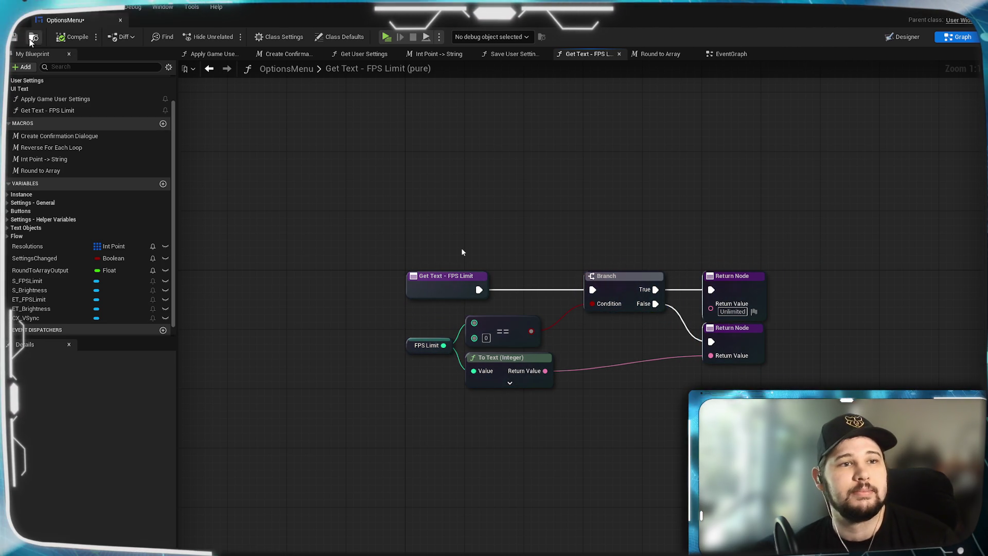
left_click(86, 41)
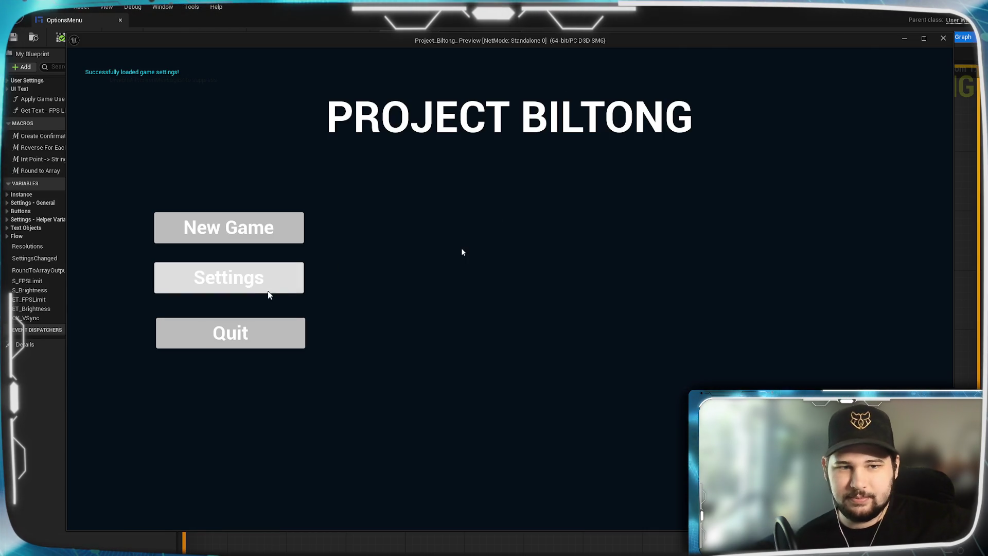
- Test FPS Limit slider snapping in Settings, discard the 148 change, and quit the preview
left_click(269, 286)
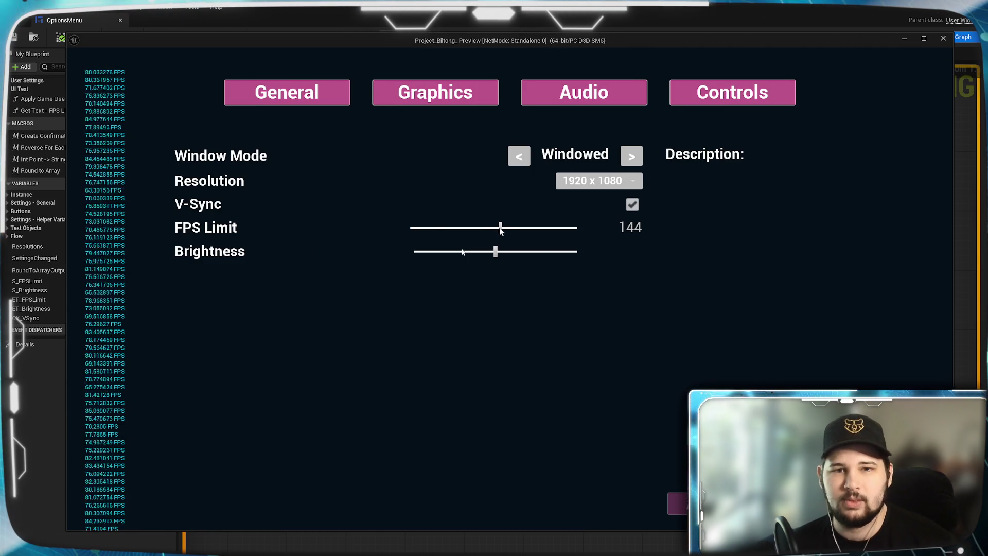
mouse_move(482, 226)
left_mouse_down()
mouse_move(536, 226)
mouse_move(422, 233)
left_mouse_up()
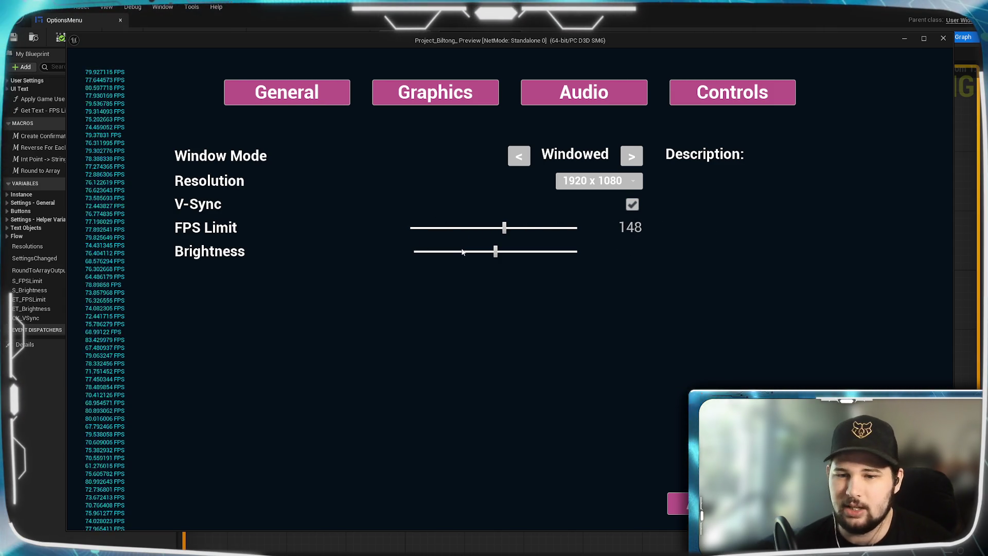
key("Escape")
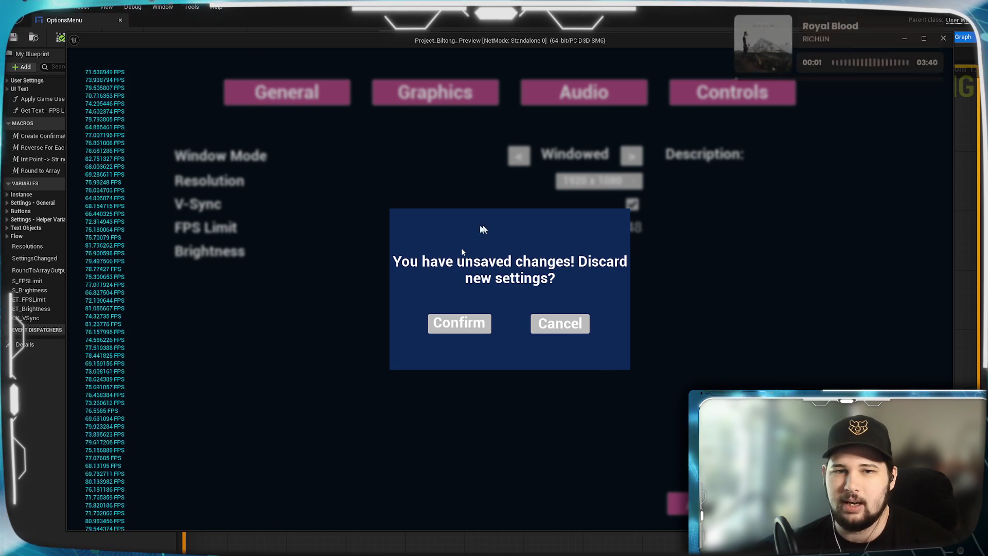
left_click(456, 330)
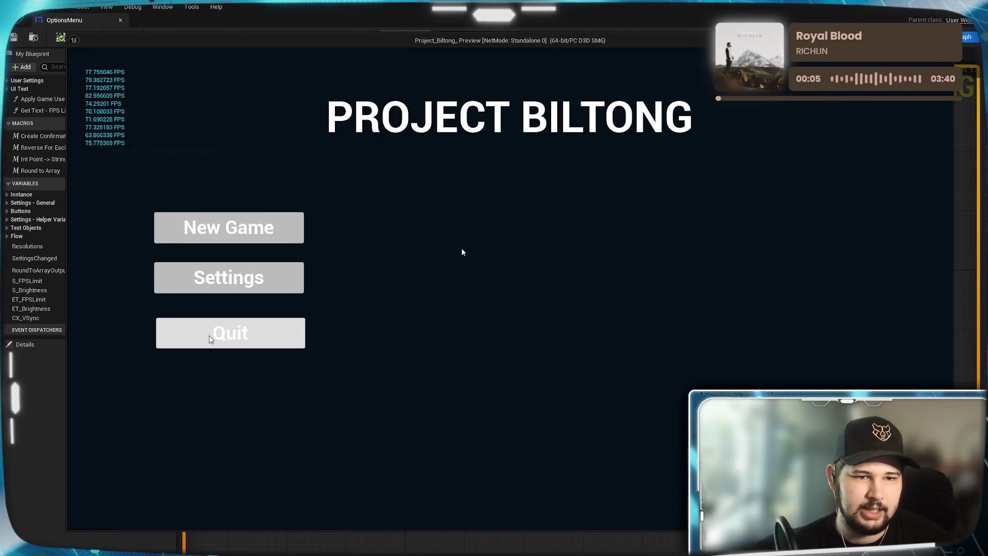
left_click(209, 335)
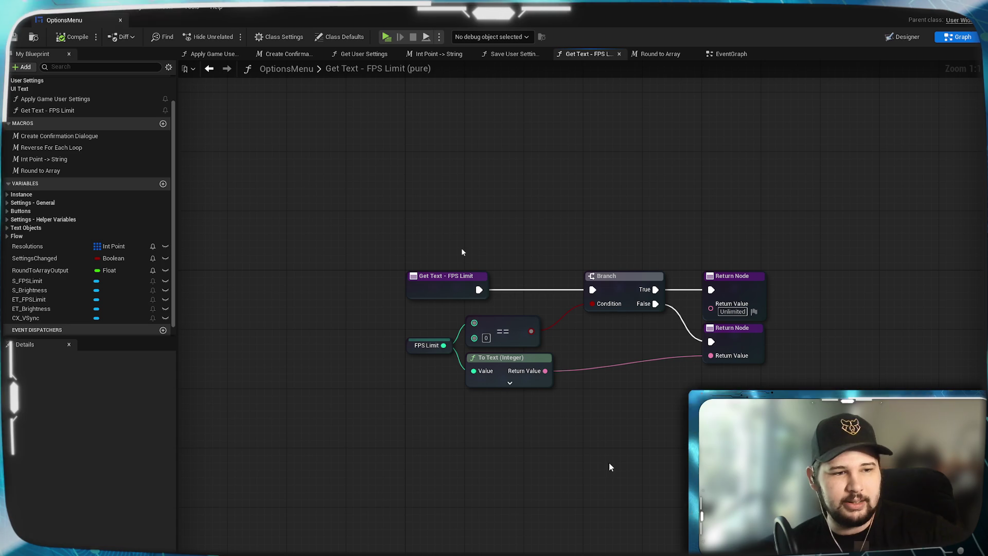
- Close the Get Text - FPS Limit and Round to Array tabs and zoom out on the EventGraph
right_click(593, 455)
left_click(468, 428)
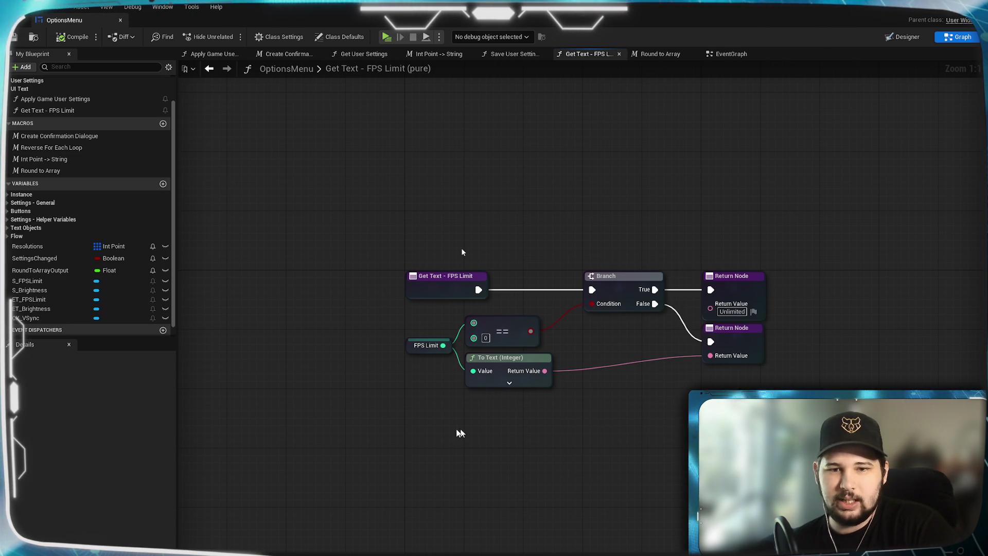
mouse_move(575, 409)
left_mouse_down()
mouse_move(459, 415)
mouse_move(558, 399)
left_mouse_up()
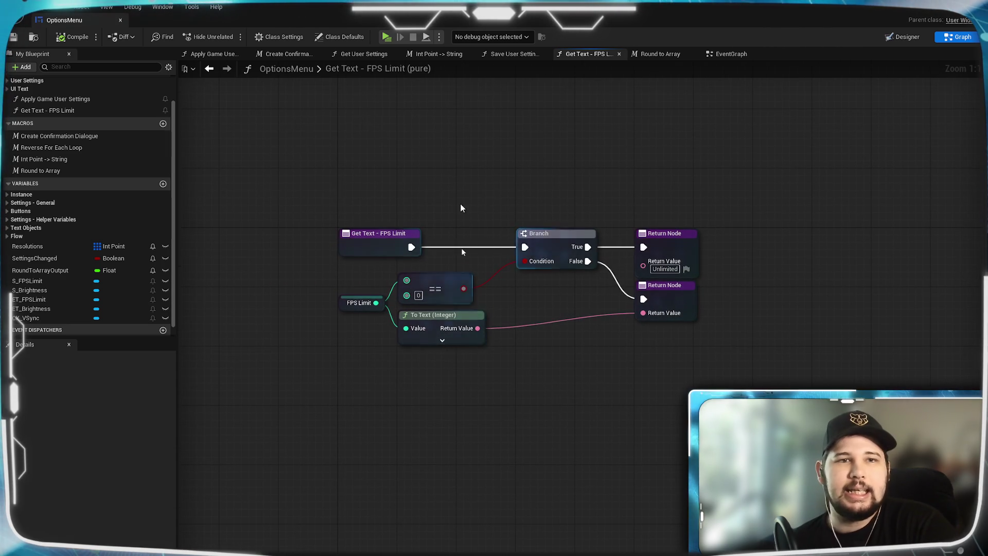
left_click_drag(481, 237, 510, 245)
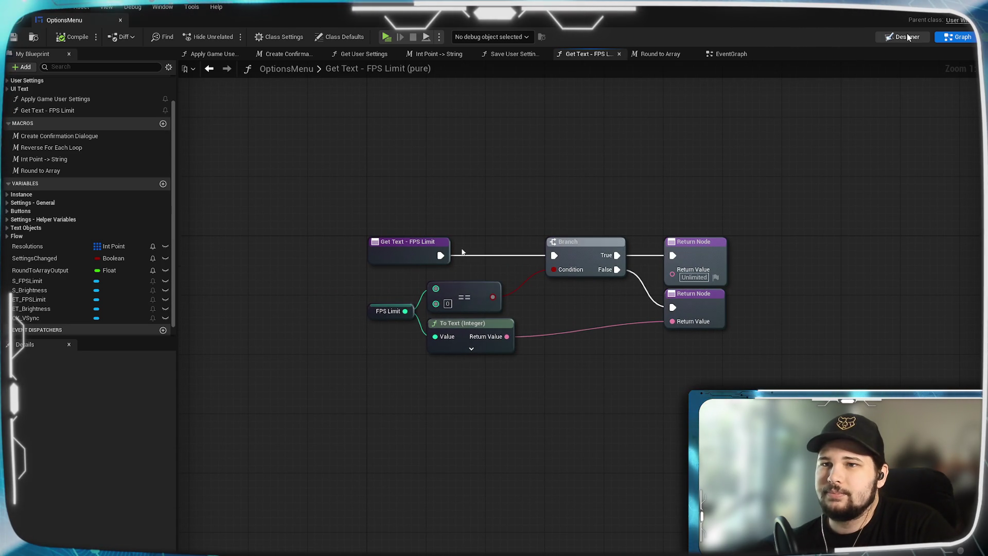
left_click(908, 37)
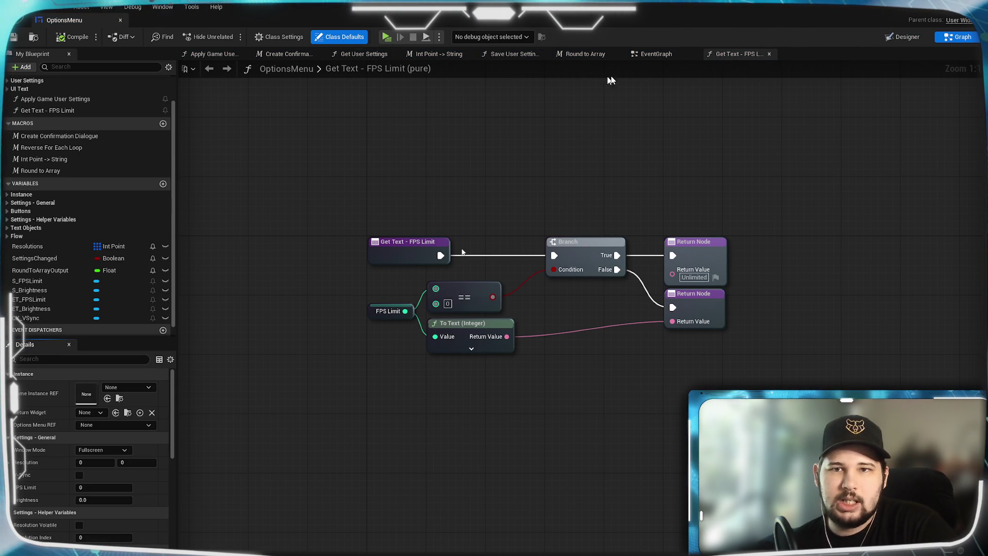
left_click(659, 54)
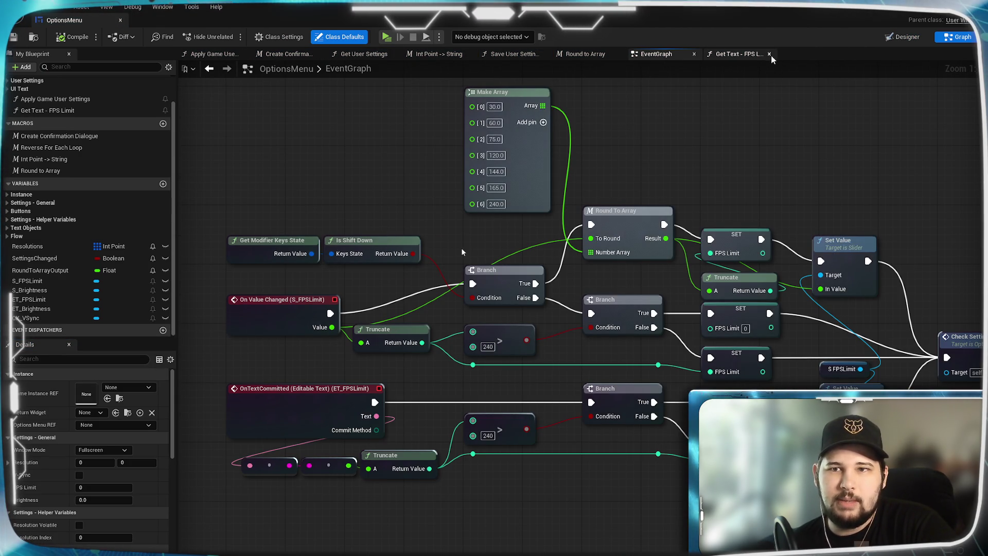
left_click(770, 54)
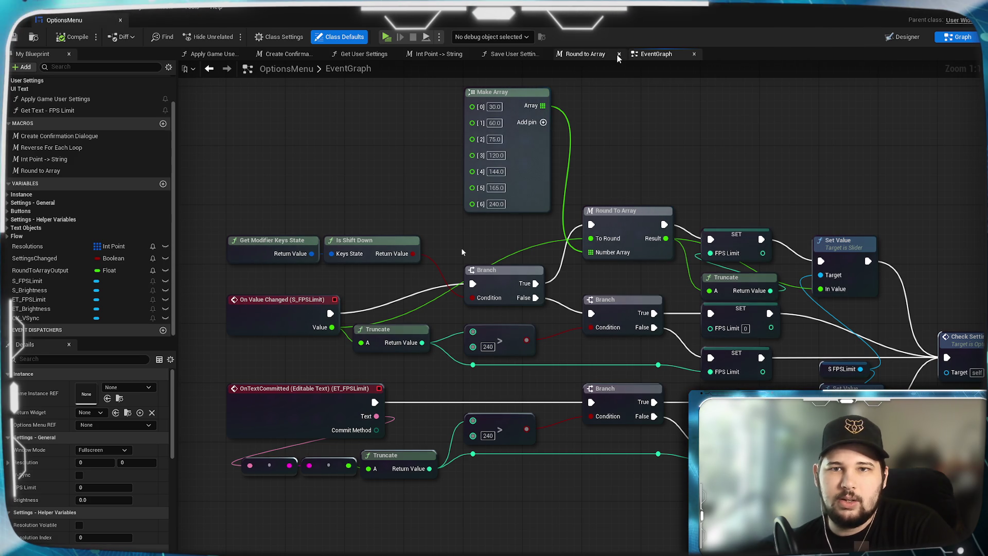
left_click(618, 54)
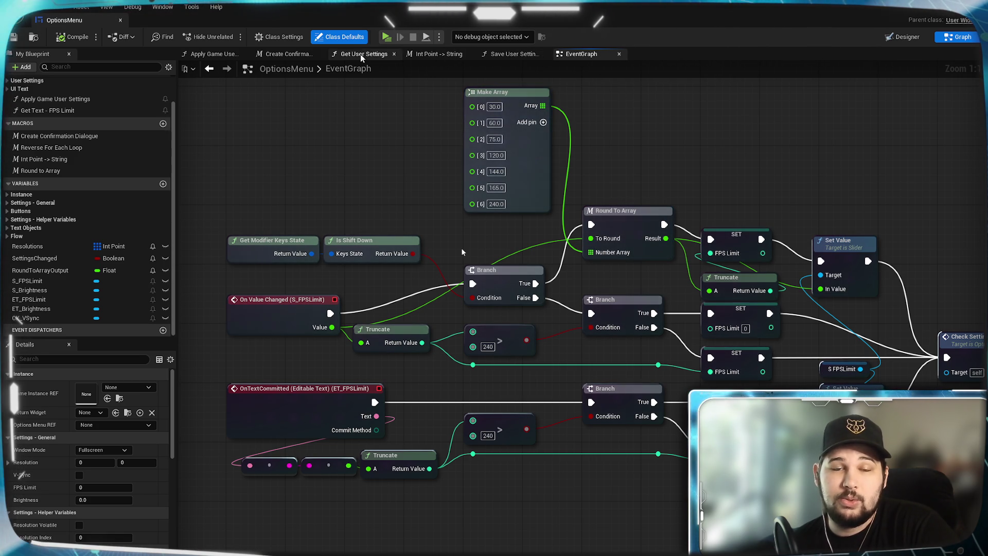
scroll(396, 215, "down", 4)
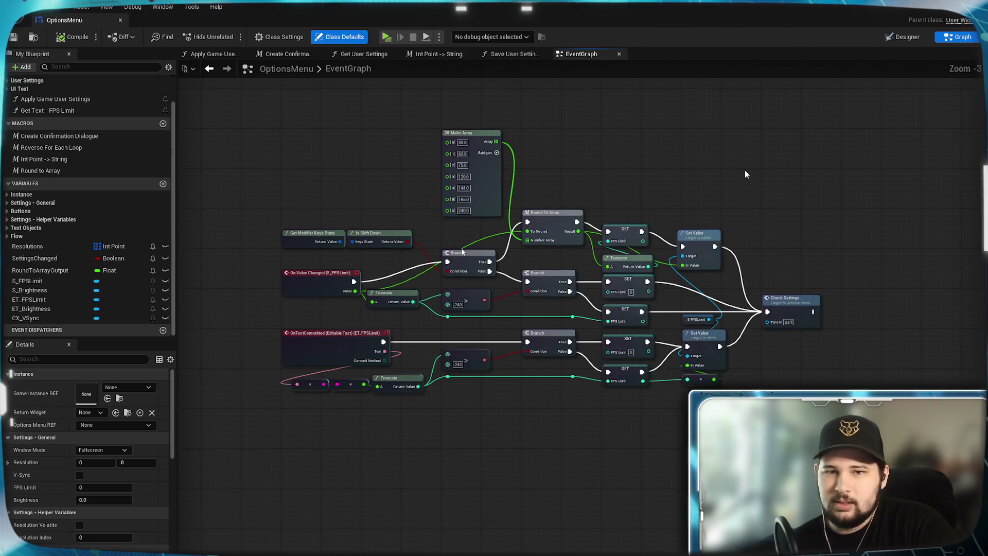
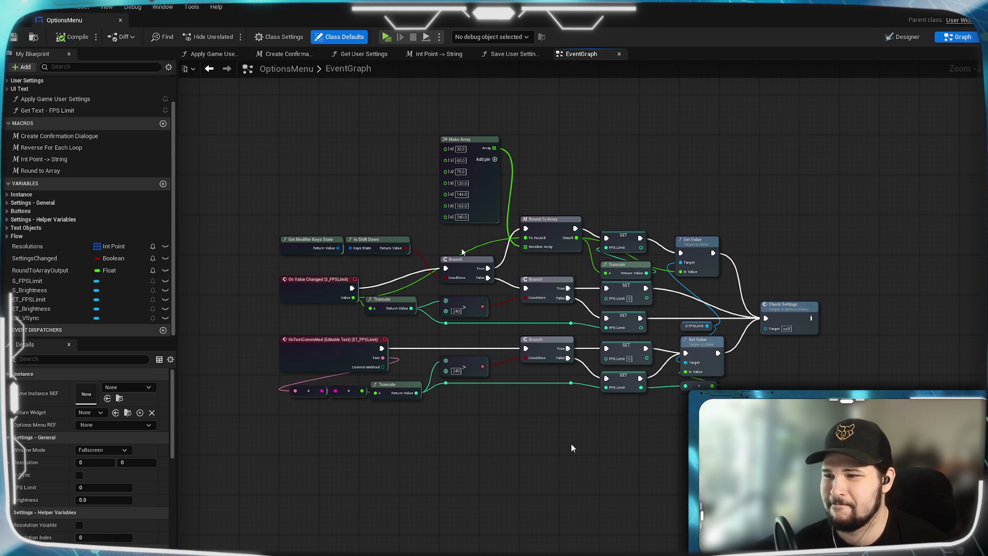
- Launch the standalone game preview and open its Settings screen, where FPS Limit shows 144
left_click_drag(561, 427, 564, 436)
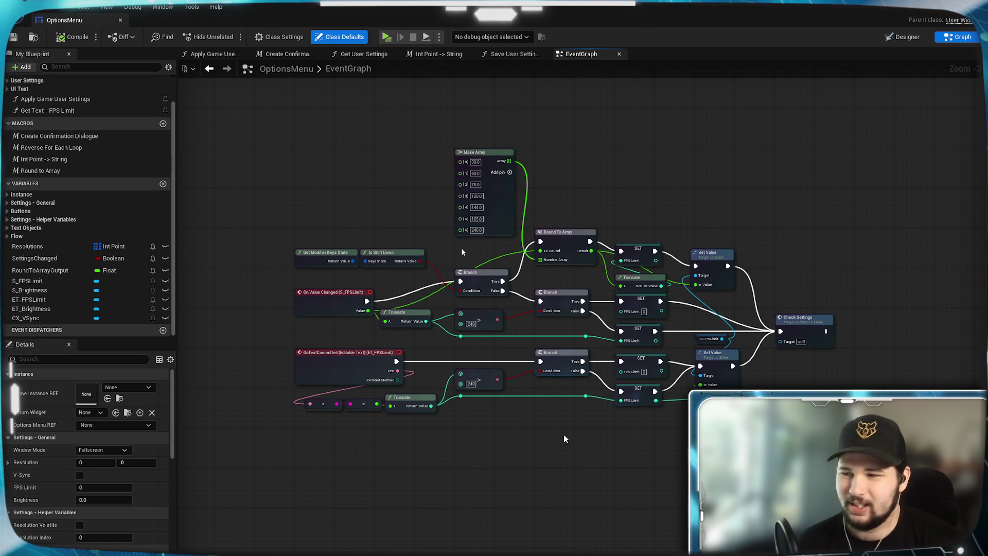
mouse_move(569, 438)
left_mouse_down()
mouse_move(572, 390)
mouse_move(555, 497)
left_mouse_up()
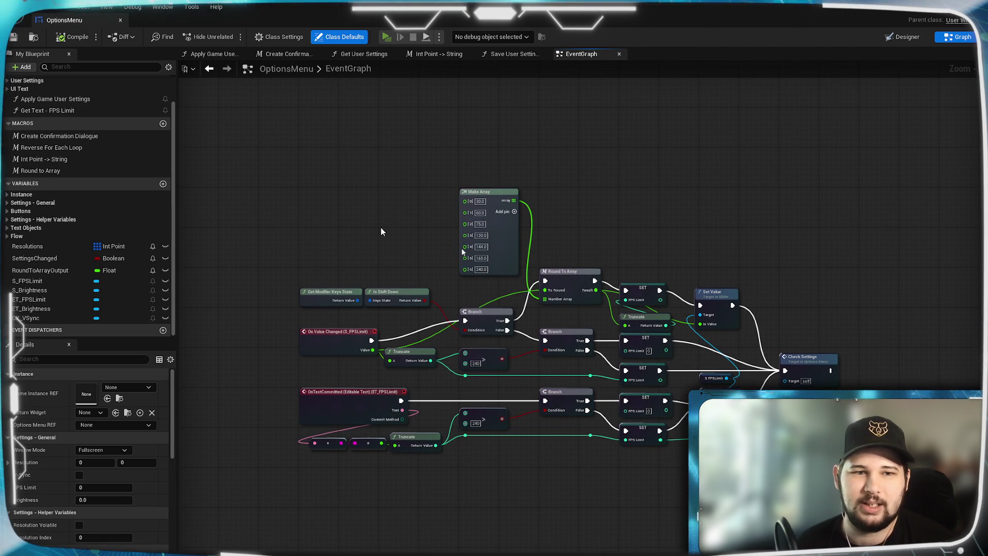
key("alt+p")
left_click(205, 270)
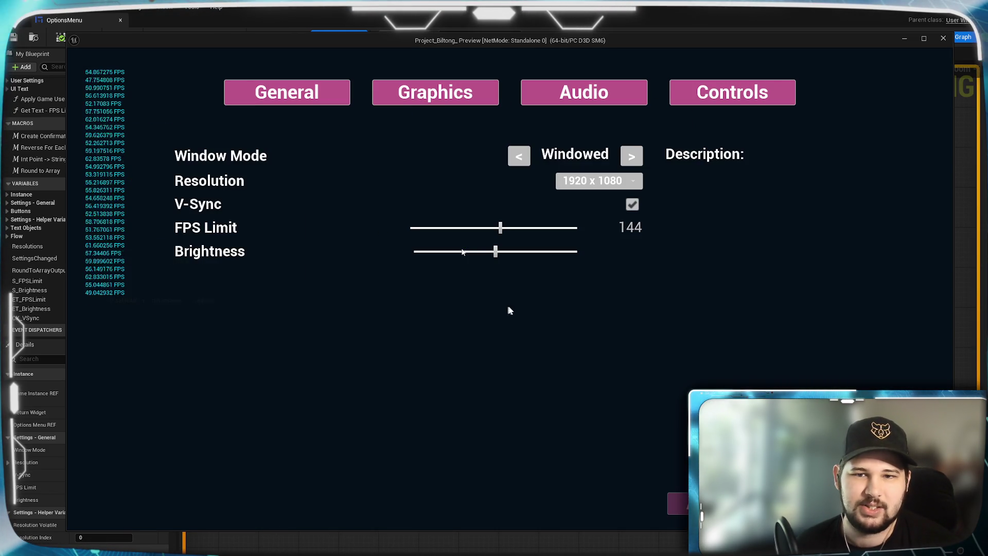
- Enter an FPS Limit of 5, apply the new settings, and quit the preview
key("ctrl+a")
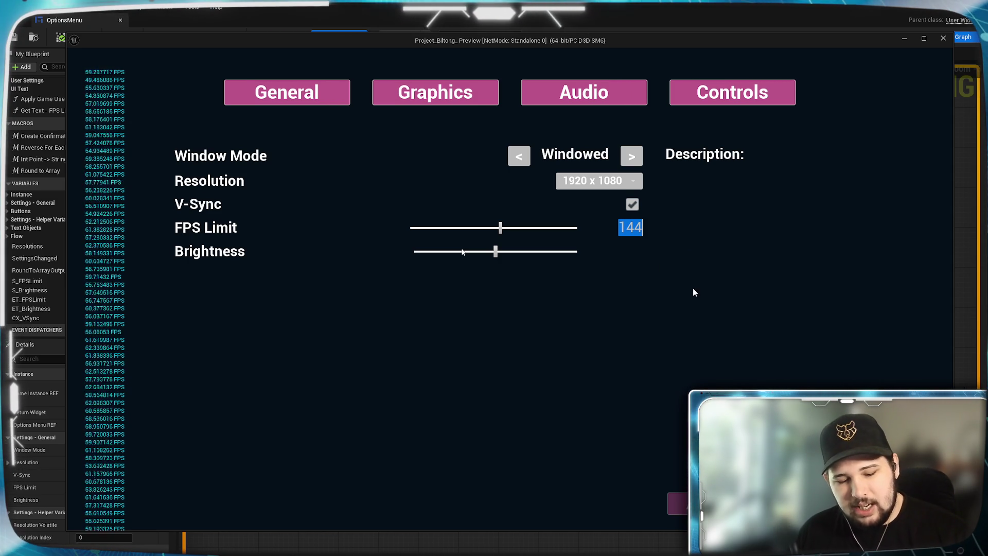
type("5")
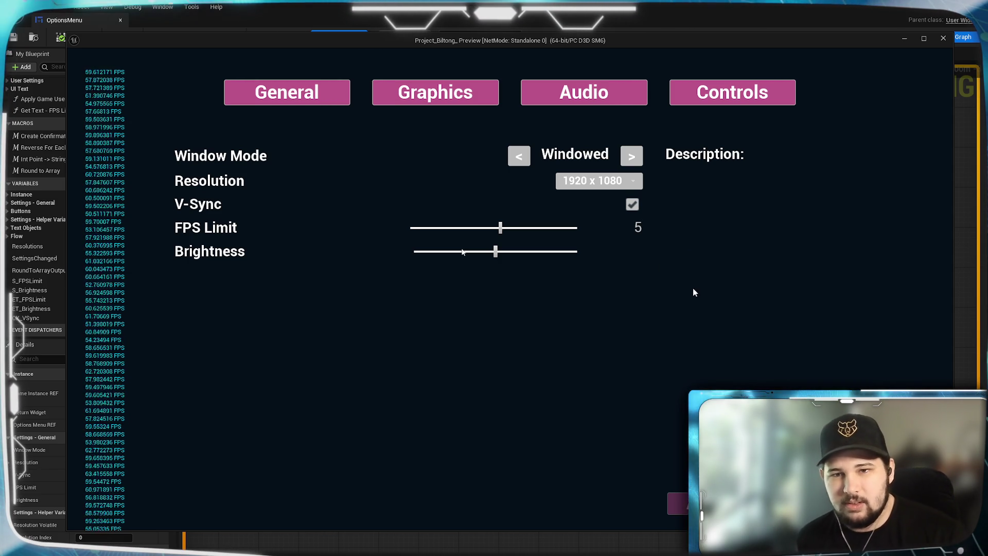
key("Return")
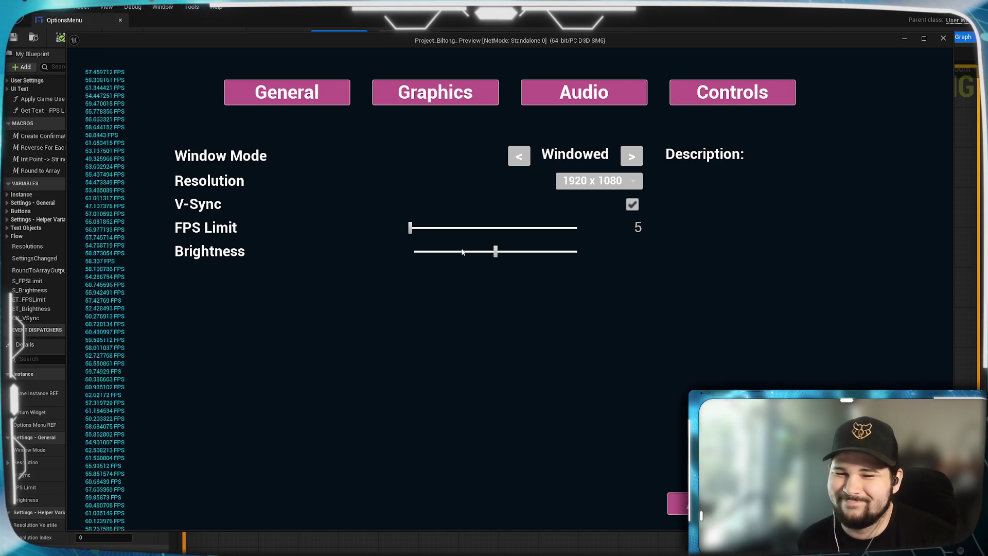
key("Escape")
key("Return")
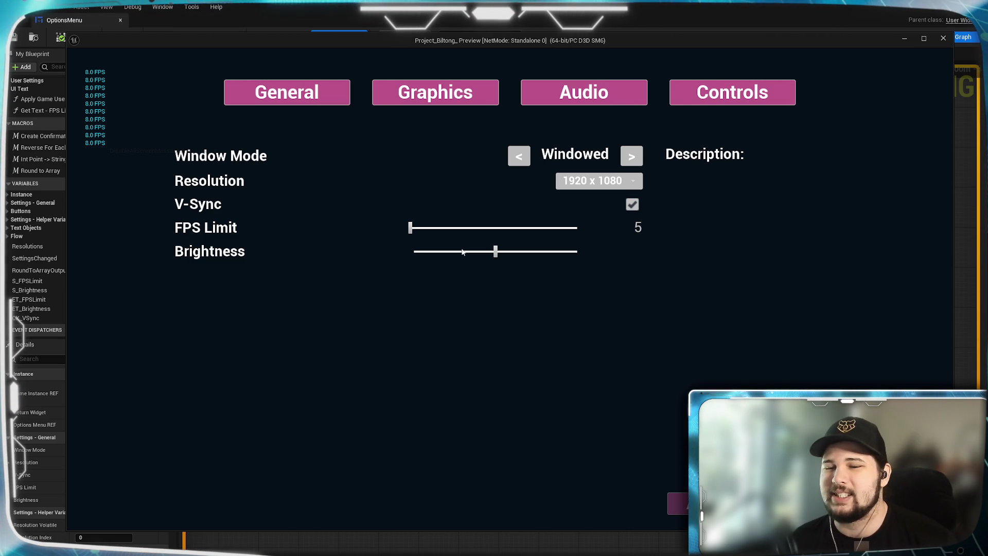
key("Escape")
left_click(255, 342)
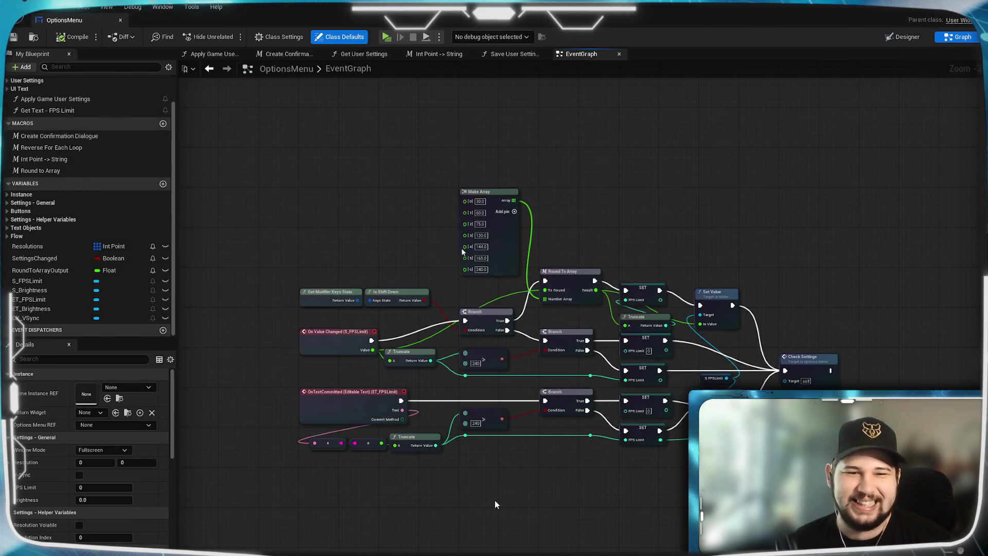
- Look over the FPS nodes, then relaunch the preview to the Project Biltong main menu
scroll(493, 435, "up", 3)
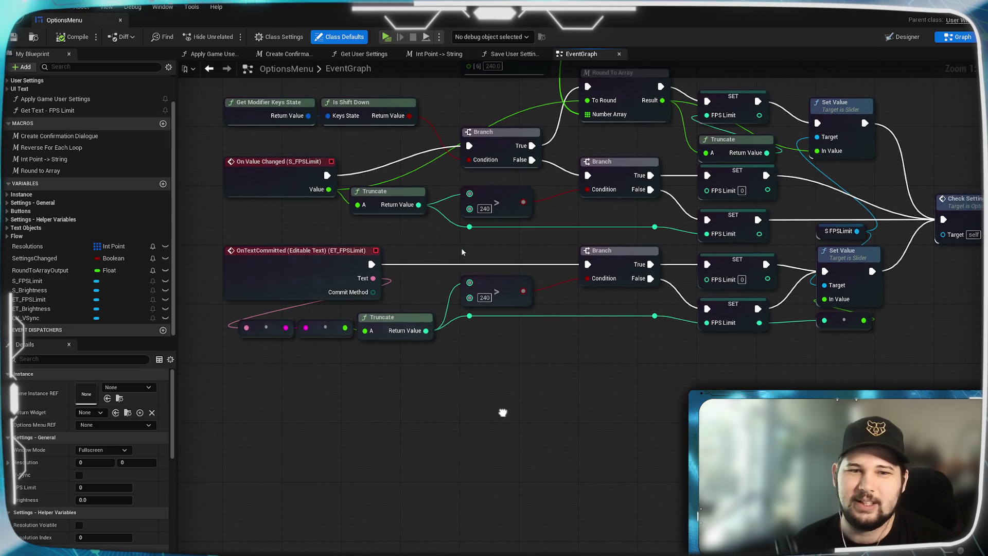
mouse_move(502, 434)
left_mouse_down()
mouse_move(570, 458)
mouse_move(582, 432)
mouse_move(560, 432)
mouse_move(529, 465)
mouse_move(482, 444)
mouse_move(498, 402)
mouse_move(481, 472)
mouse_move(482, 430)
mouse_move(470, 462)
left_mouse_up()
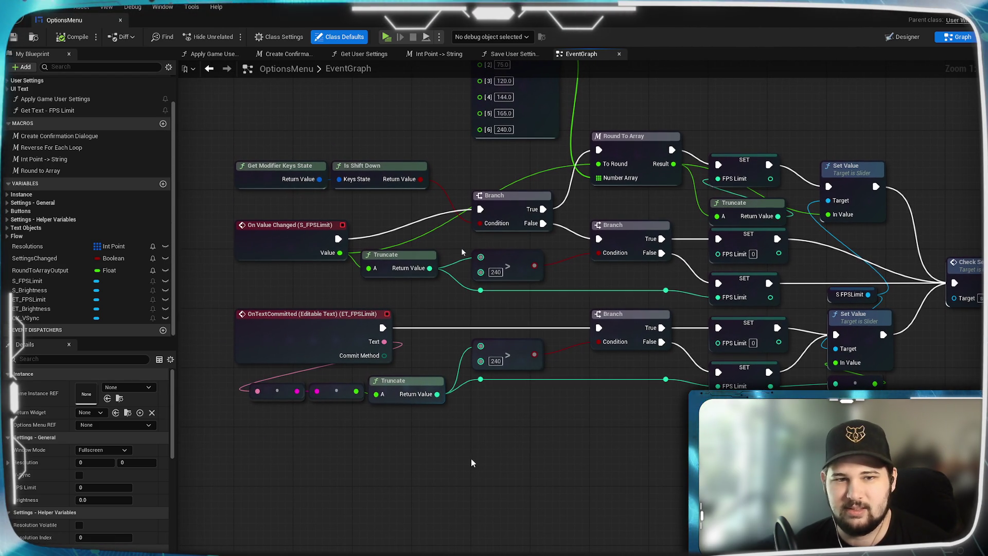
left_click(385, 37)
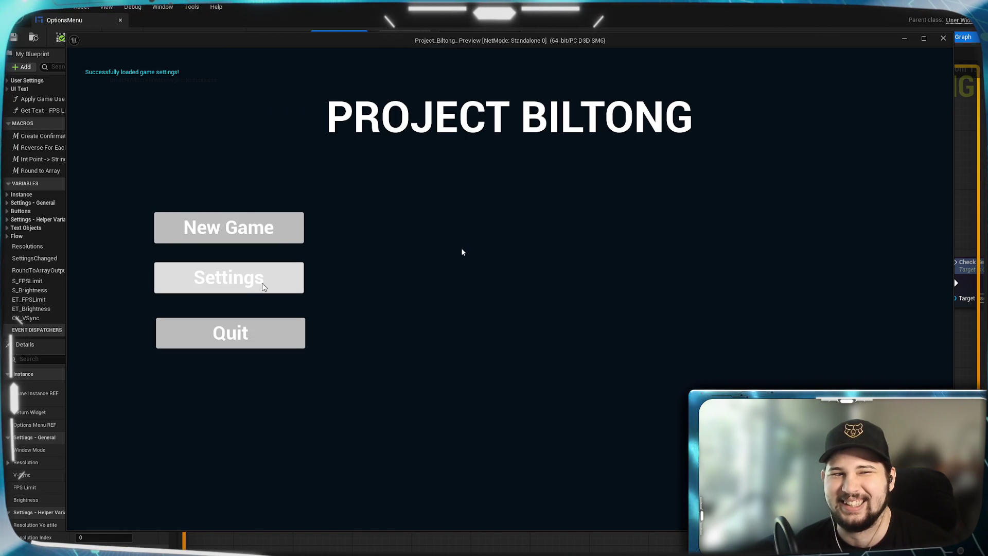
- Raise the FPS Limit slider to 89, apply the settings, and quit the preview
left_click(254, 282)
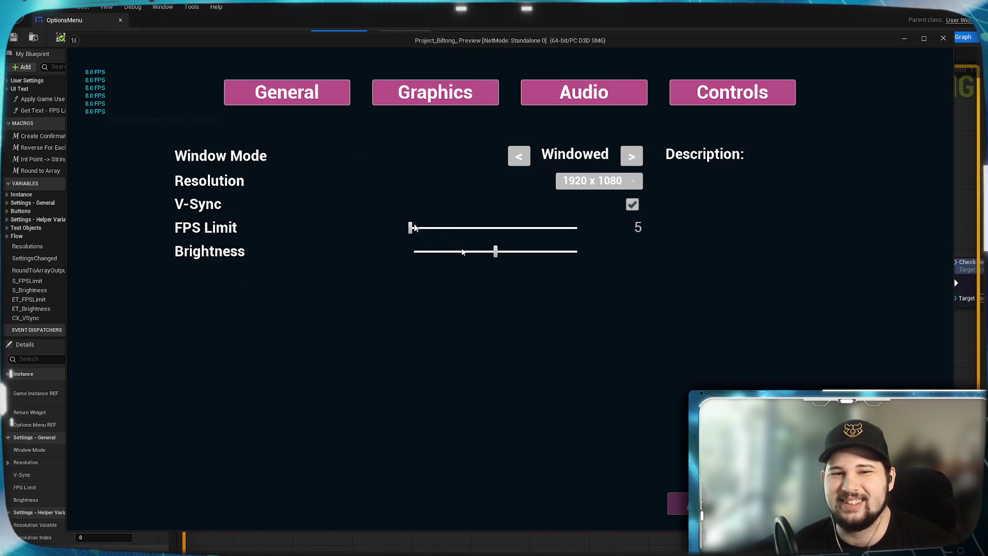
left_click(445, 227)
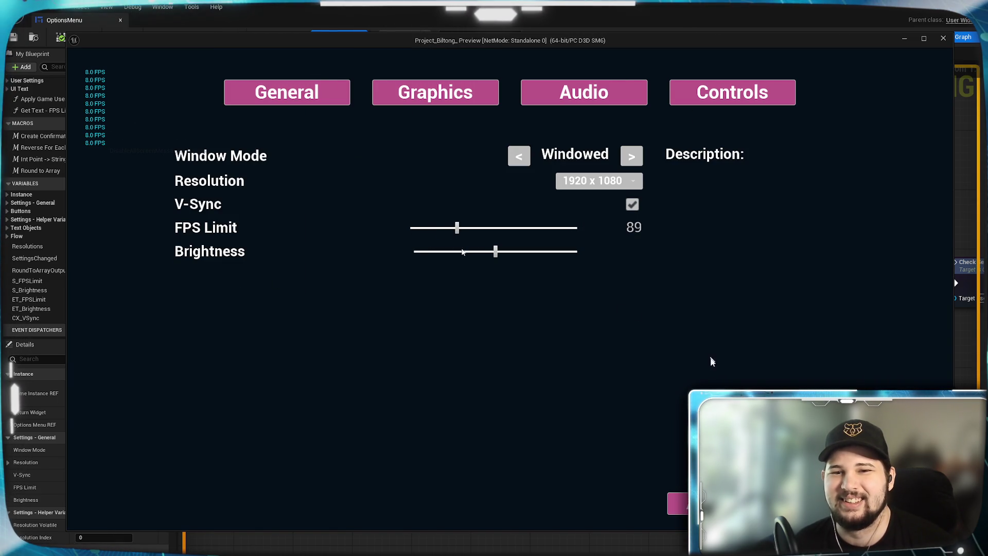
left_click(459, 323)
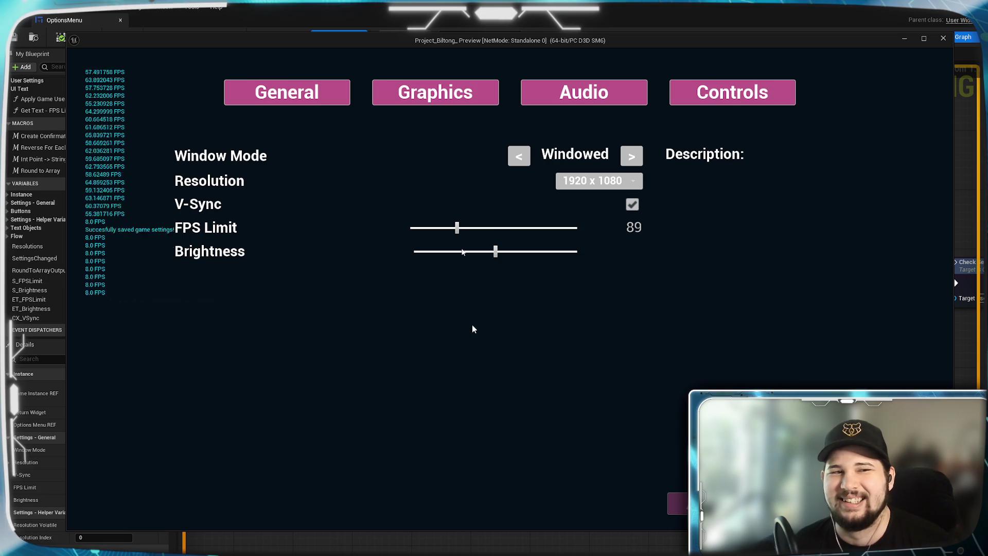
key("Escape")
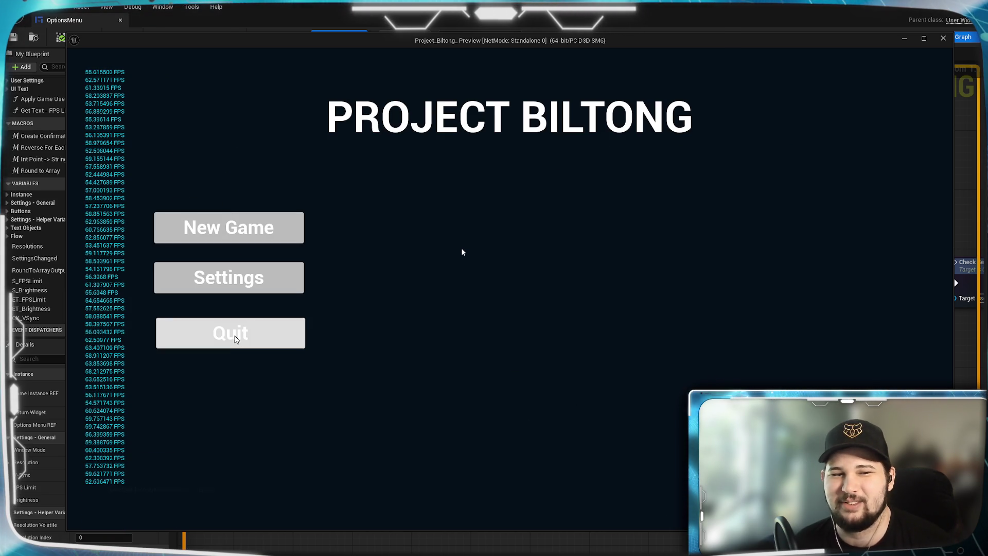
left_click(229, 332)
scroll(415, 458, "down", 3)
scroll(513, 434, "up", 3)
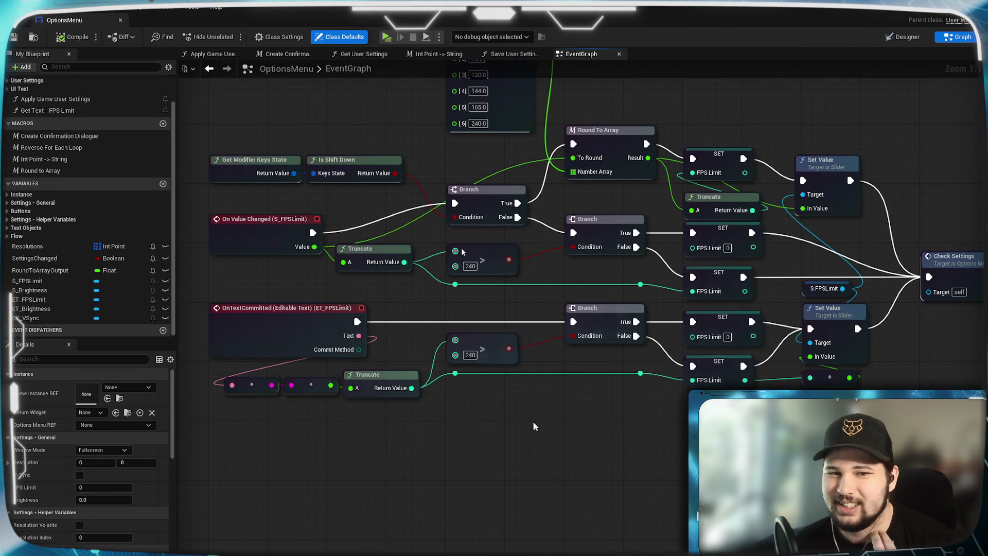
left_click_drag(612, 450, 671, 425)
left_click_drag(591, 399, 541, 370)
left_click(266, 275)
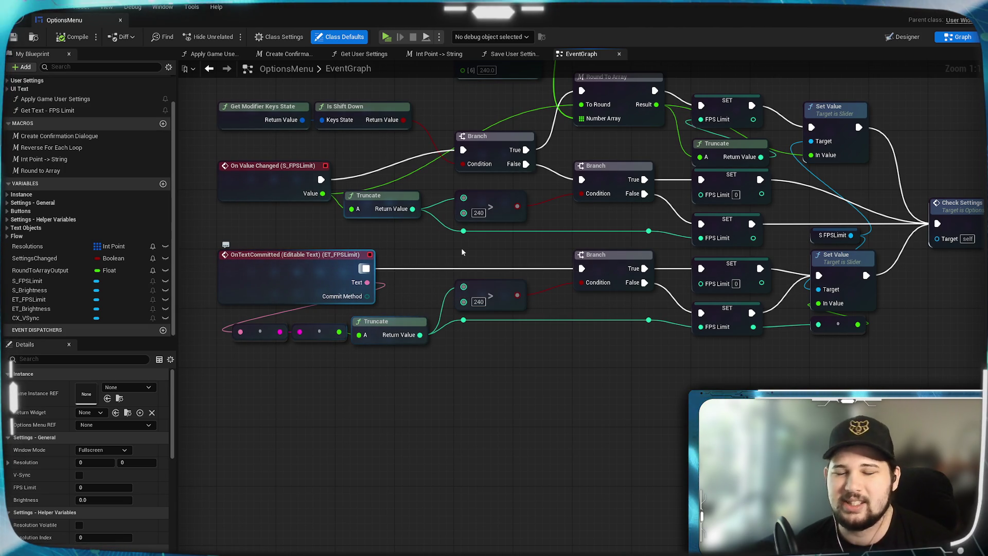
left_click_drag(367, 282, 371, 288)
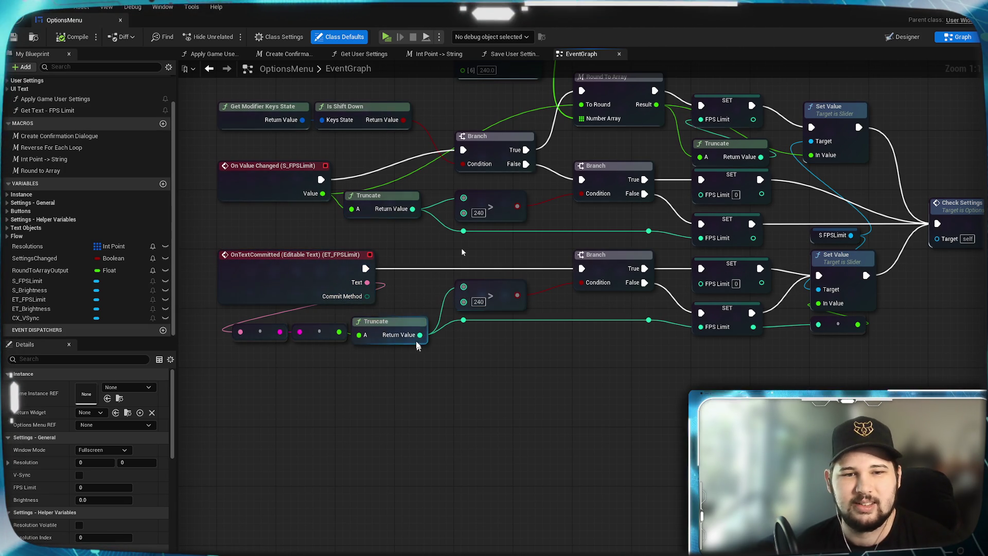
mouse_move(420, 335)
left_mouse_down()
mouse_move(506, 404)
mouse_move(472, 401)
left_mouse_up()
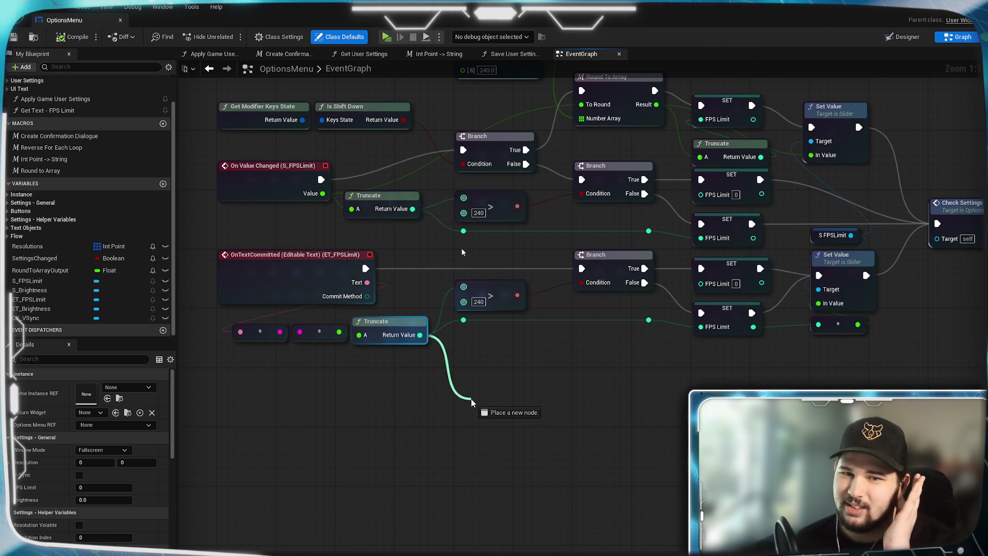
mouse_move(472, 402)
left_mouse_down()
mouse_move(465, 358)
mouse_move(464, 386)
left_mouse_up()
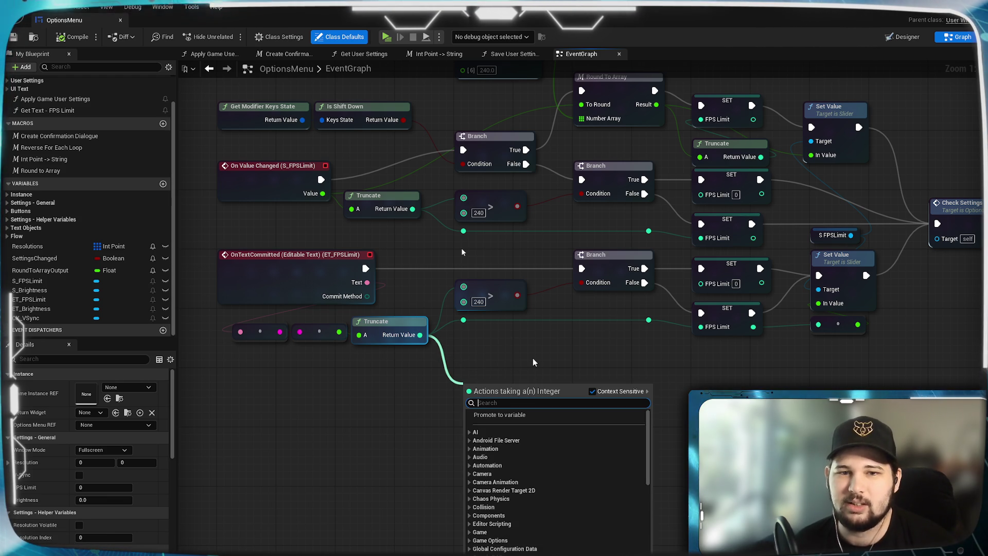
left_click(519, 366)
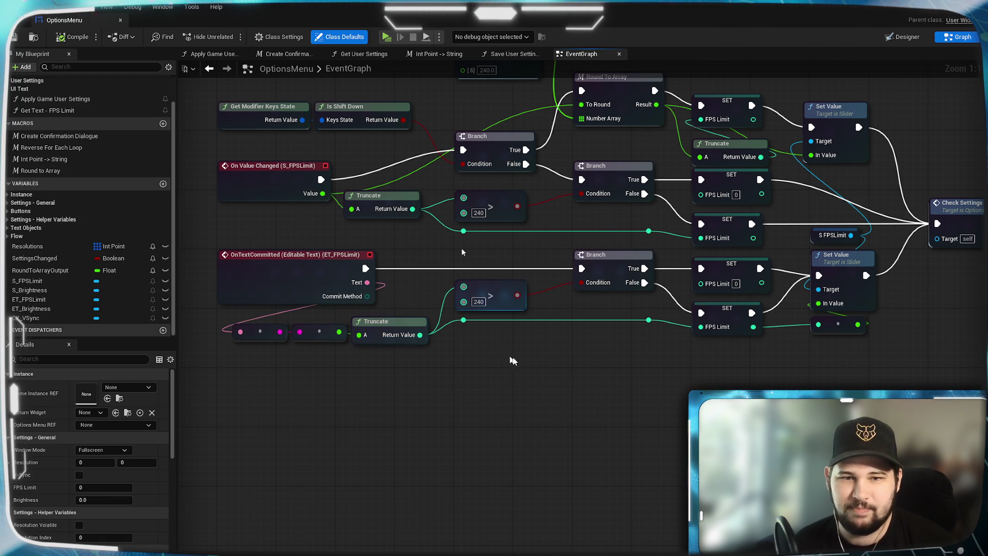
mouse_move(527, 362)
left_mouse_down()
mouse_move(551, 360)
mouse_move(539, 381)
left_mouse_up()
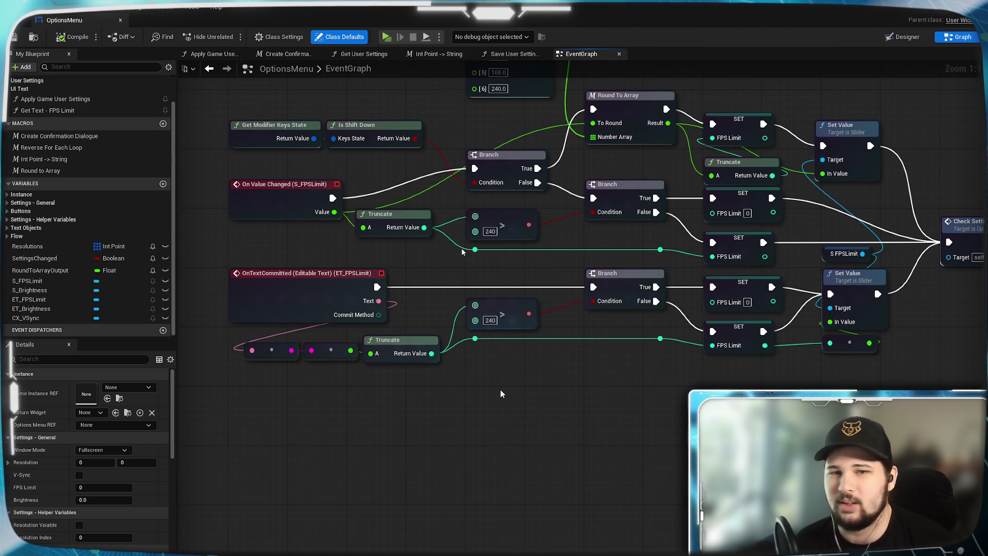
left_click_drag(501, 390, 552, 406)
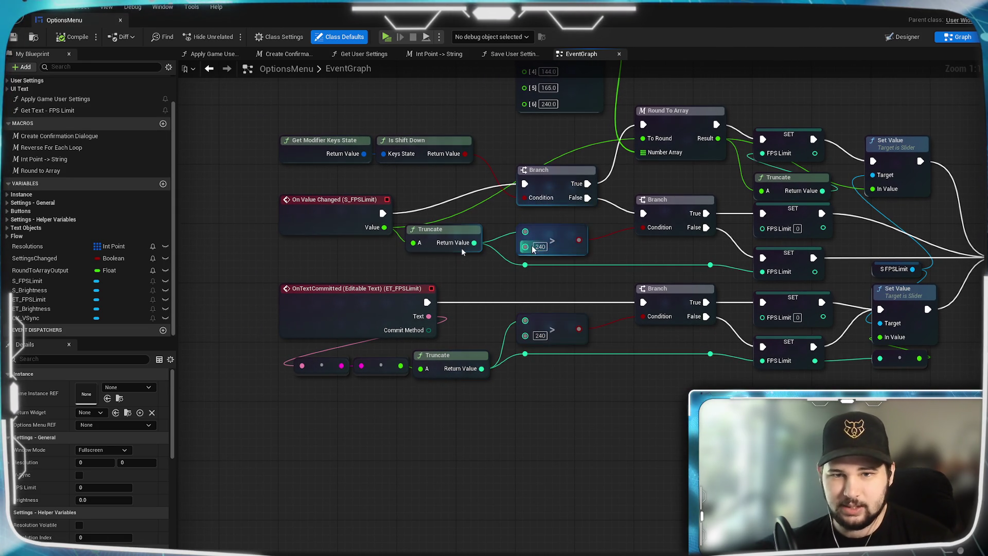
mouse_move(565, 345)
left_mouse_down()
mouse_move(555, 431)
mouse_move(571, 239)
left_mouse_up()
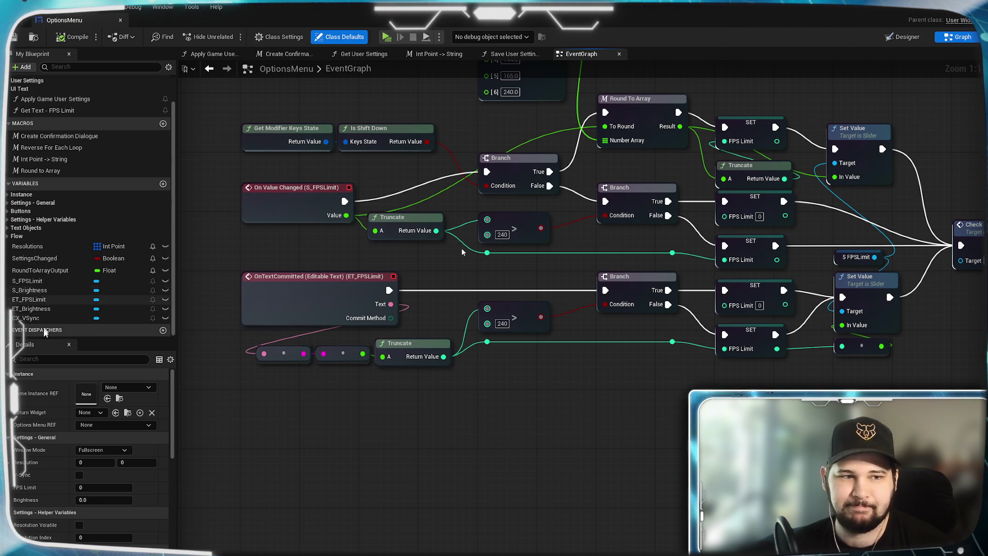
- Add an S_FPSLimit Max Value getter and wire it into both comparisons in place of 240
mouse_move(45, 280)
left_mouse_down()
mouse_move(411, 391)
mouse_move(342, 418)
mouse_move(304, 407)
mouse_move(370, 432)
mouse_move(436, 504)
left_mouse_up()
left_click(438, 411)
type("get max")
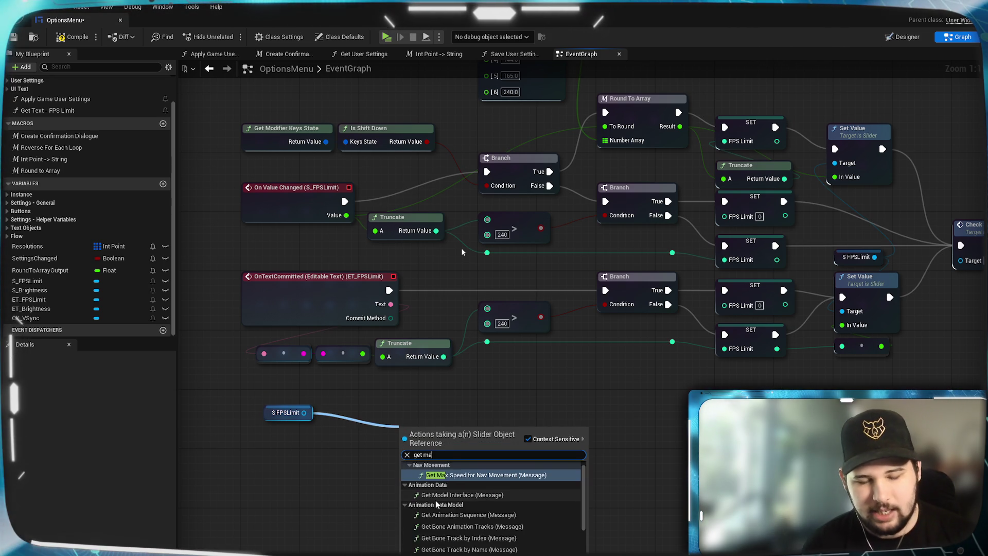
left_click(432, 512)
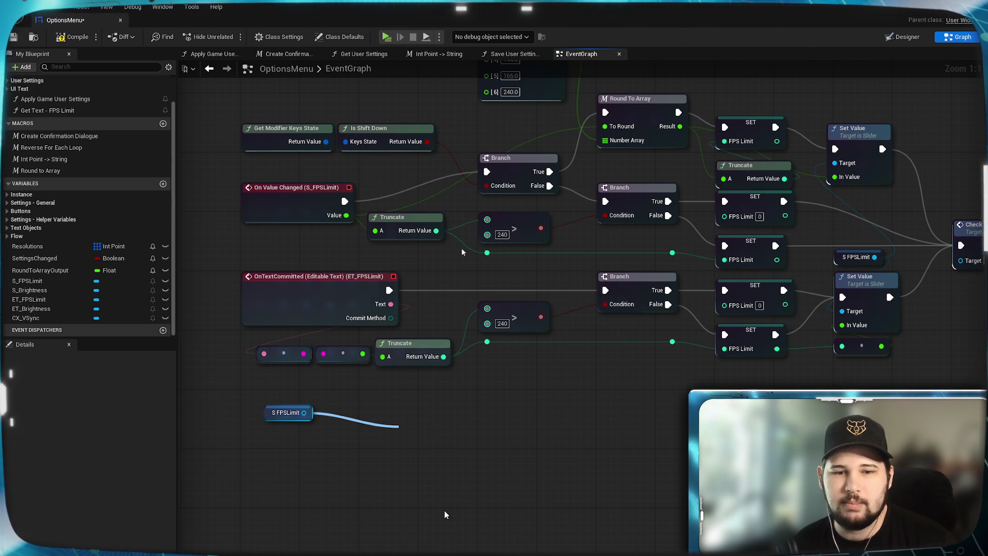
left_click_drag(475, 435, 487, 324)
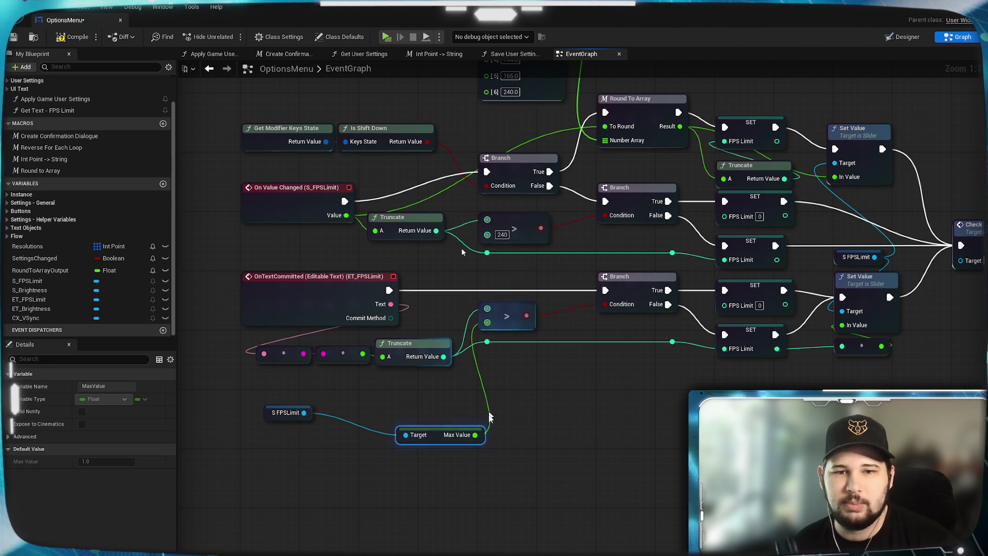
mouse_move(475, 434)
left_mouse_down()
mouse_move(474, 254)
mouse_move(487, 234)
left_mouse_up()
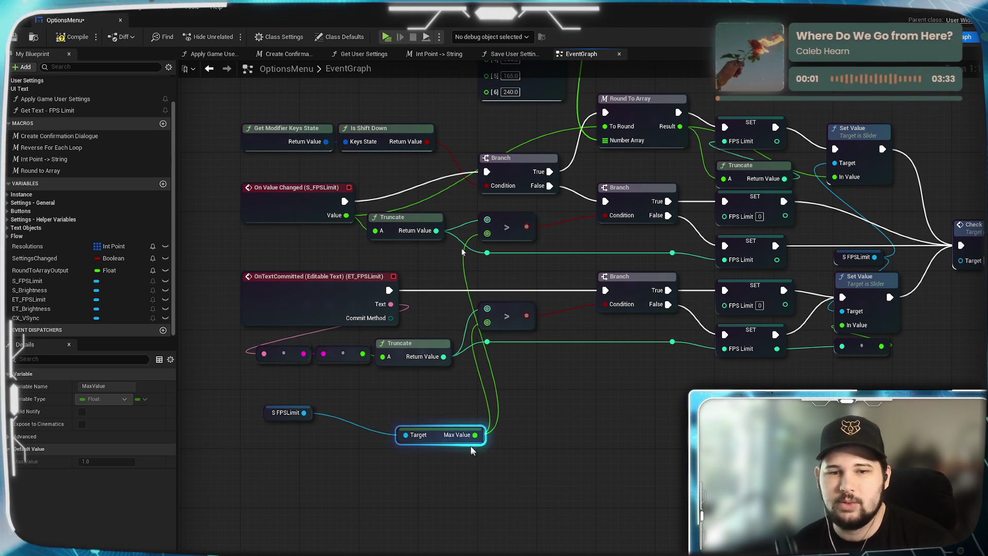
- Line up the S_FPSLimit and Max Value nodes side by side and save the blueprint
left_click_drag(463, 429, 390, 406)
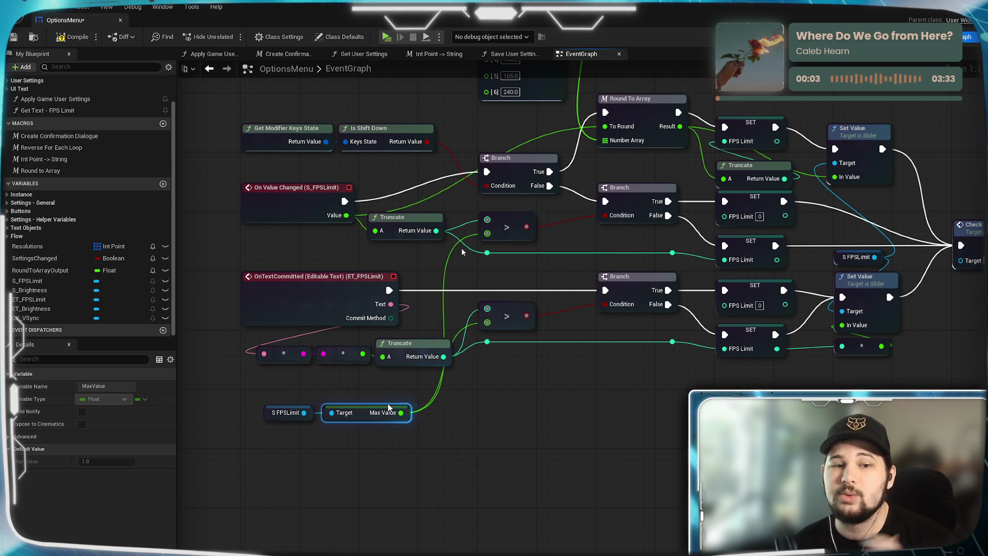
left_click(426, 484)
left_click_drag(417, 454, 260, 400)
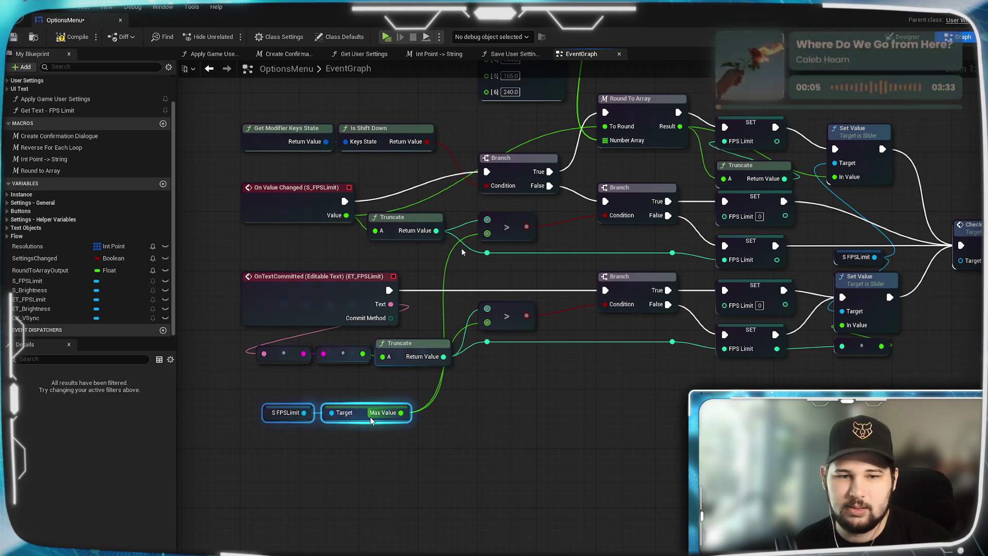
left_click_drag(361, 412, 346, 412)
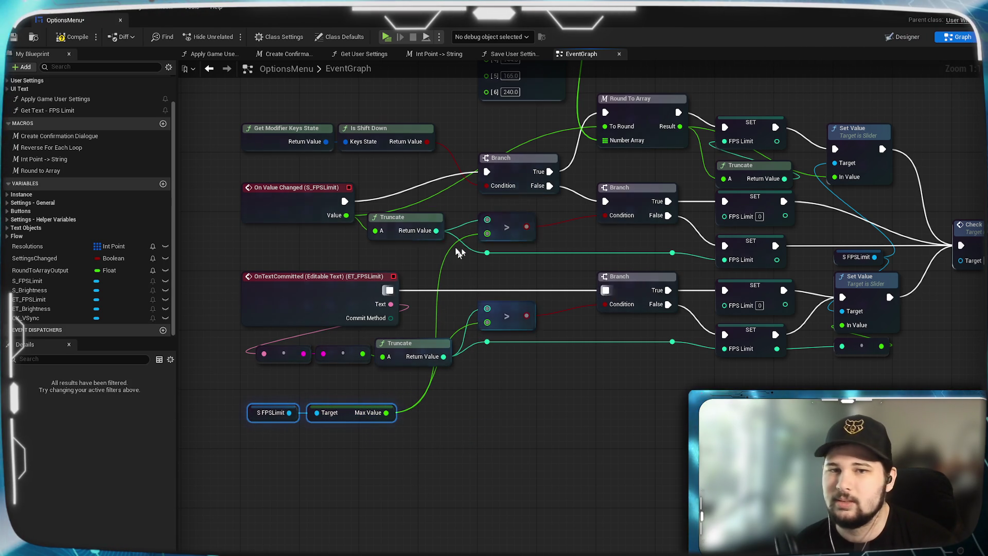
mouse_move(536, 447)
left_mouse_down()
mouse_move(345, 481)
mouse_move(577, 448)
mouse_move(580, 459)
left_mouse_up()
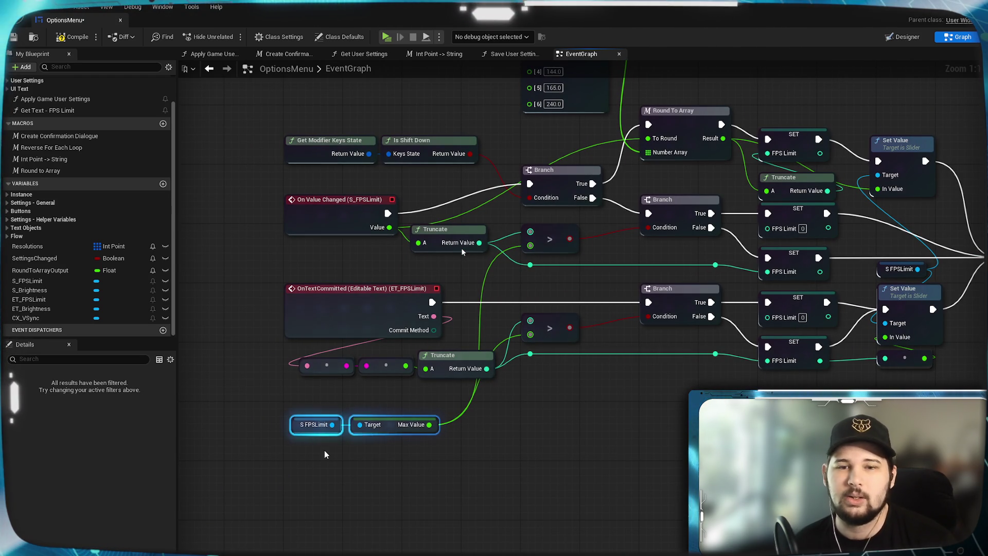
left_click(15, 39)
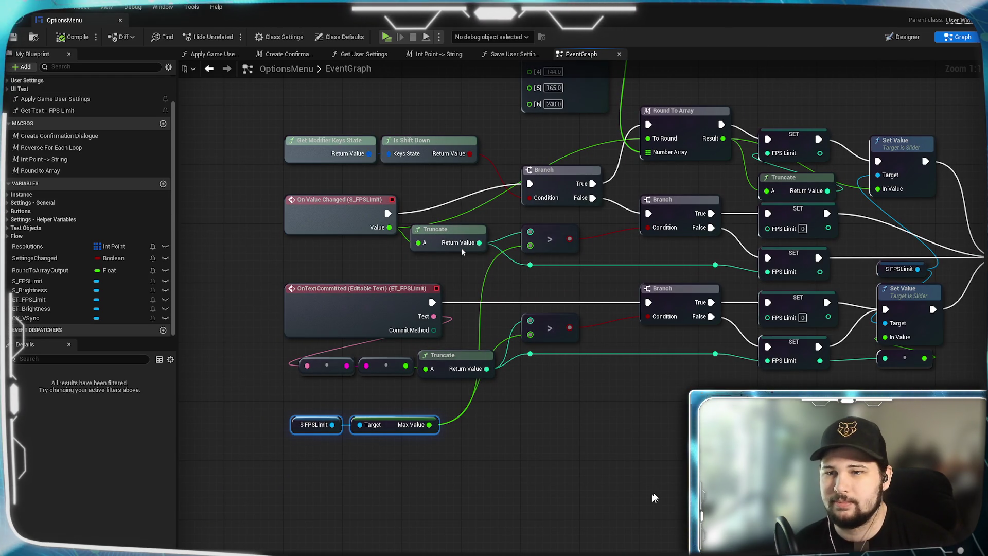
left_click(624, 443)
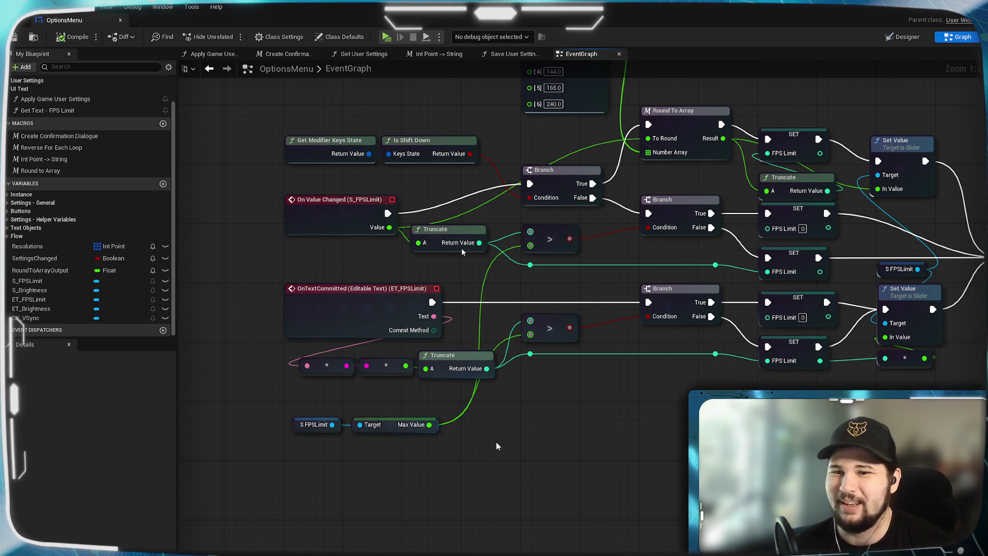
- Add a <= comparison off the Truncate output and place Min Value beside Max Value
mouse_move(588, 420)
left_mouse_down()
mouse_move(565, 437)
mouse_move(521, 377)
left_mouse_up()
mouse_move(444, 337)
left_mouse_down()
mouse_move(617, 391)
mouse_move(523, 403)
left_mouse_up()
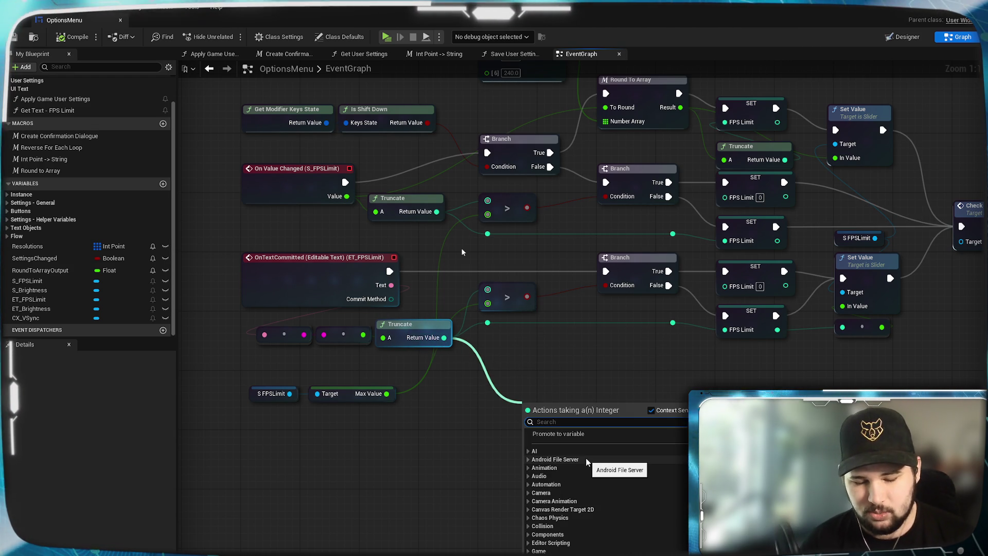
type("<=")
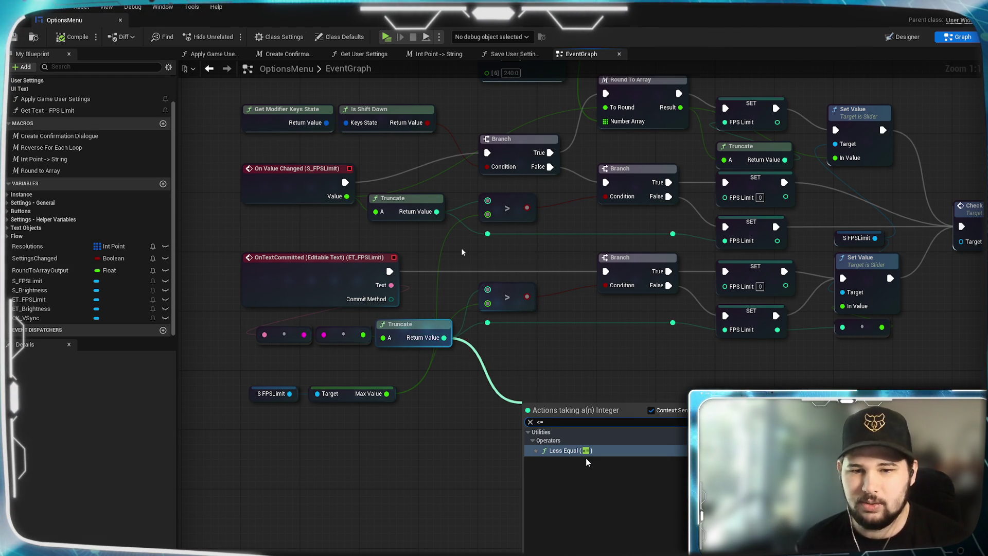
left_click(577, 453)
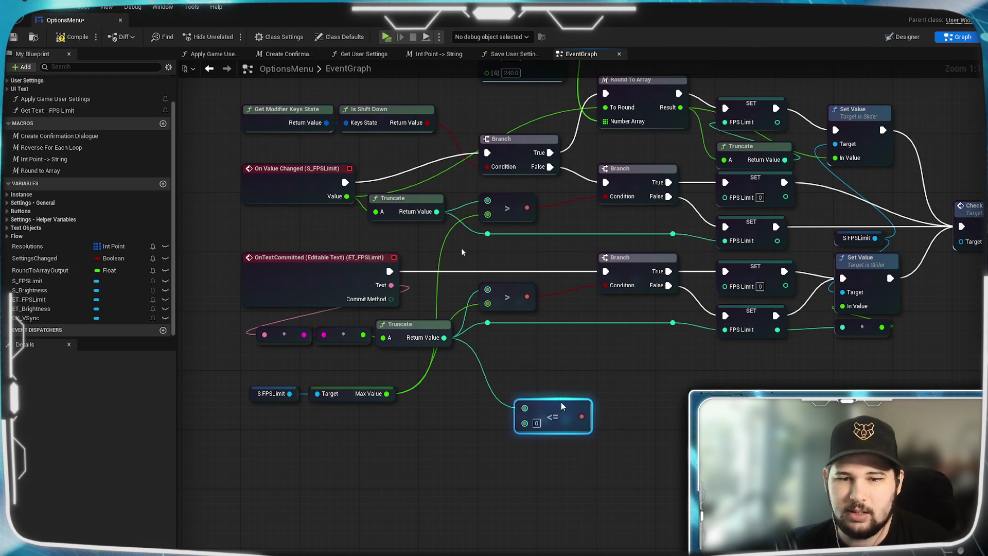
left_click_drag(564, 397, 564, 359)
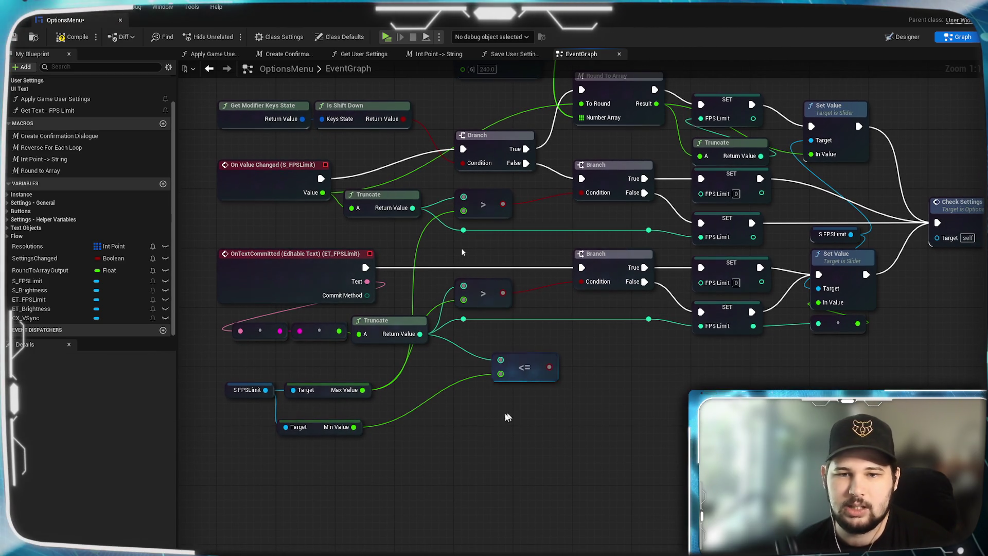
left_click_drag(330, 427, 337, 412)
left_click(442, 467)
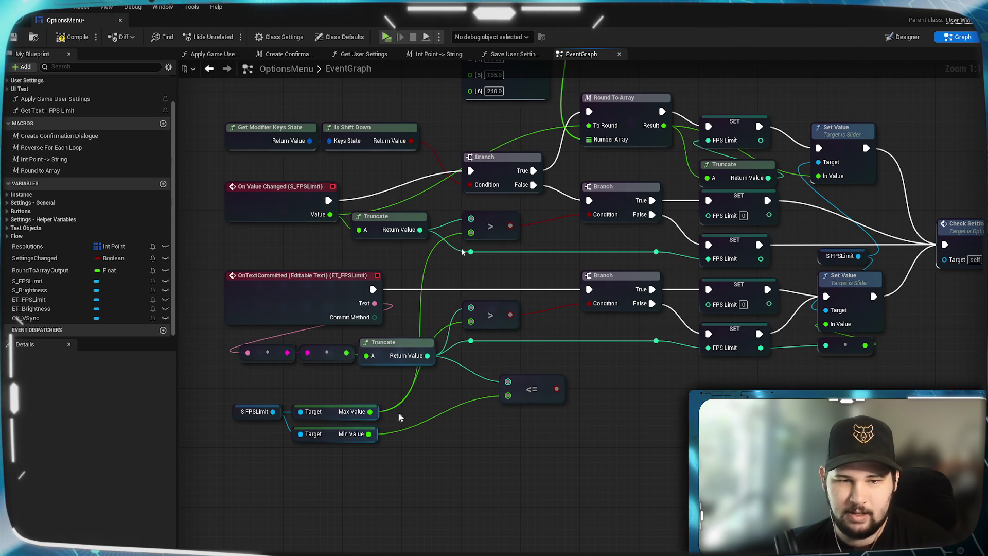
- Test the truncated value with < Min Value and > Max Value, delete the <= node, and save
left_click_drag(427, 355, 505, 429)
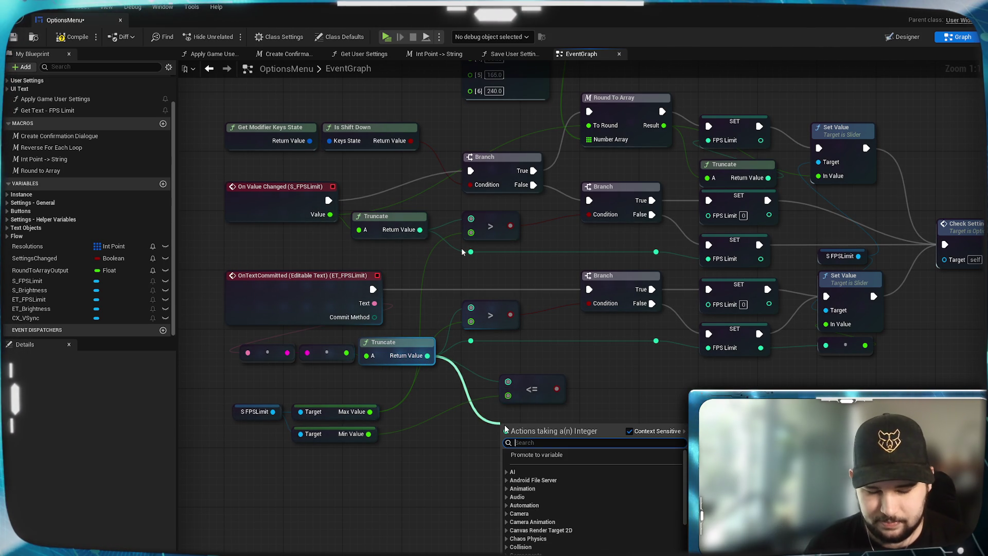
type(">")
key("Return")
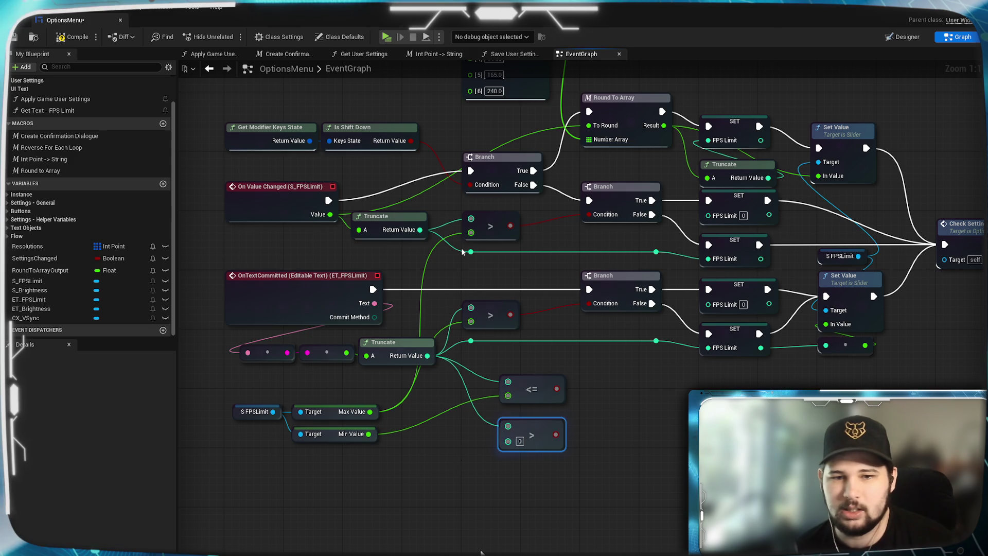
mouse_move(427, 355)
left_mouse_down()
mouse_move(669, 411)
mouse_move(656, 405)
left_mouse_up()
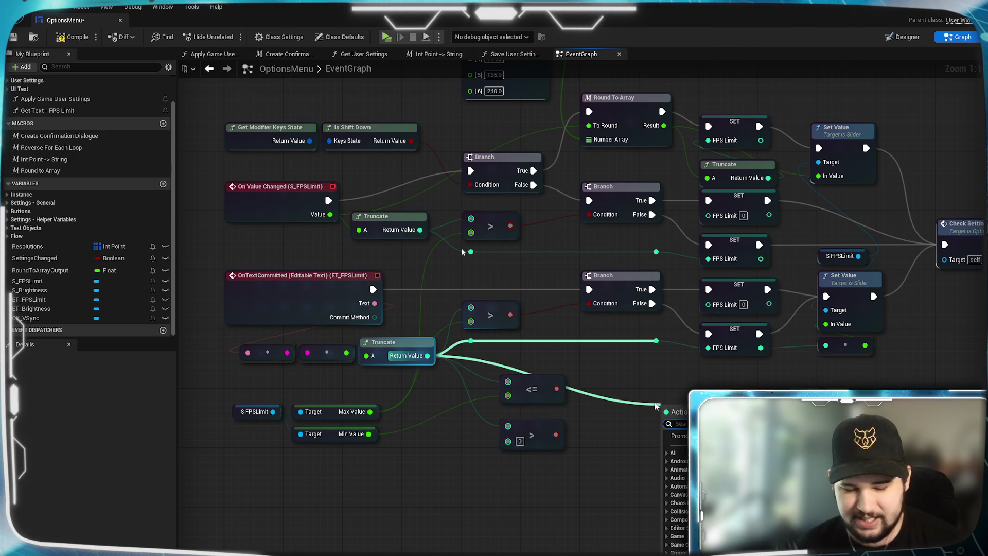
type("<")
key("Return")
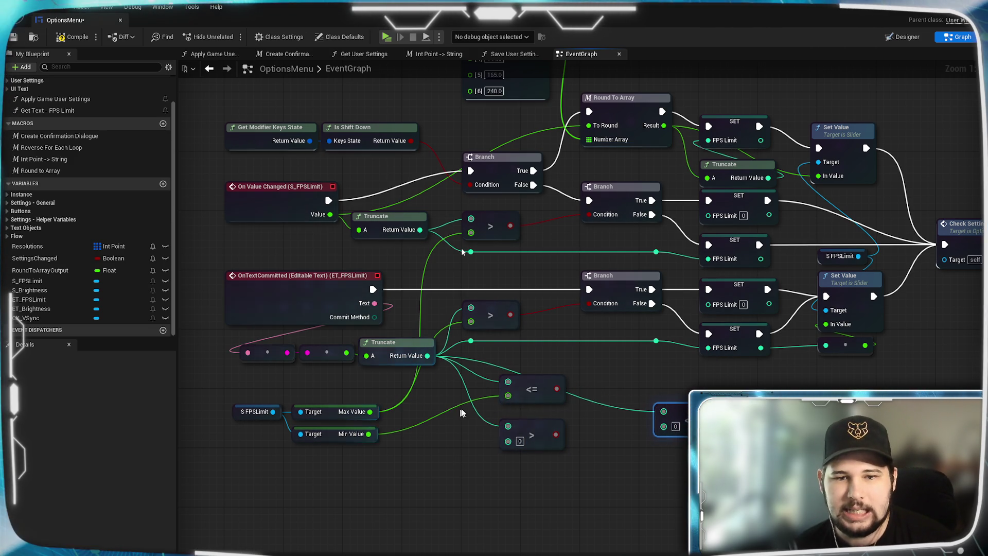
mouse_move(368, 434)
left_mouse_down()
mouse_move(664, 426)
mouse_move(520, 392)
left_mouse_up()
left_click(545, 381)
key("Delete")
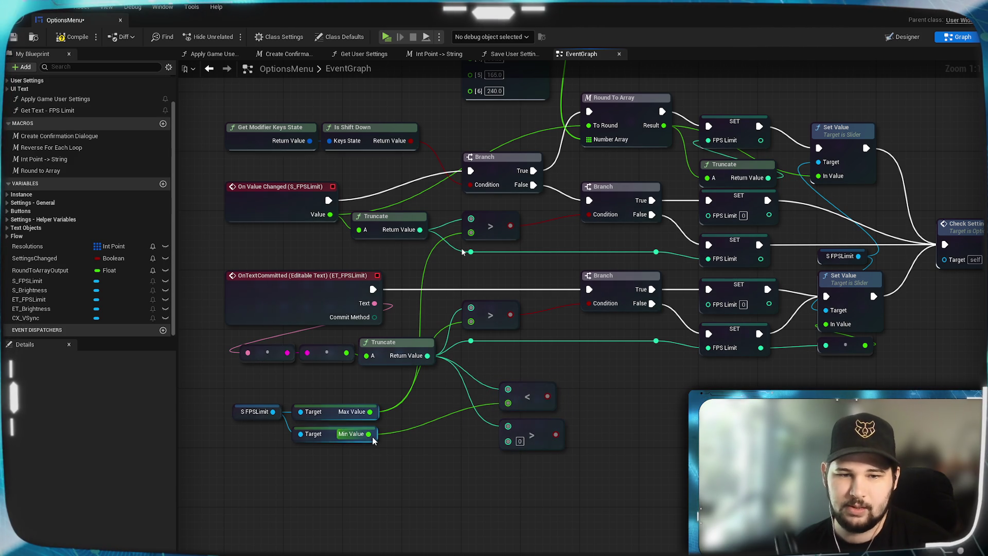
mouse_move(369, 412)
left_mouse_down()
mouse_move(499, 450)
mouse_move(507, 441)
left_mouse_up()
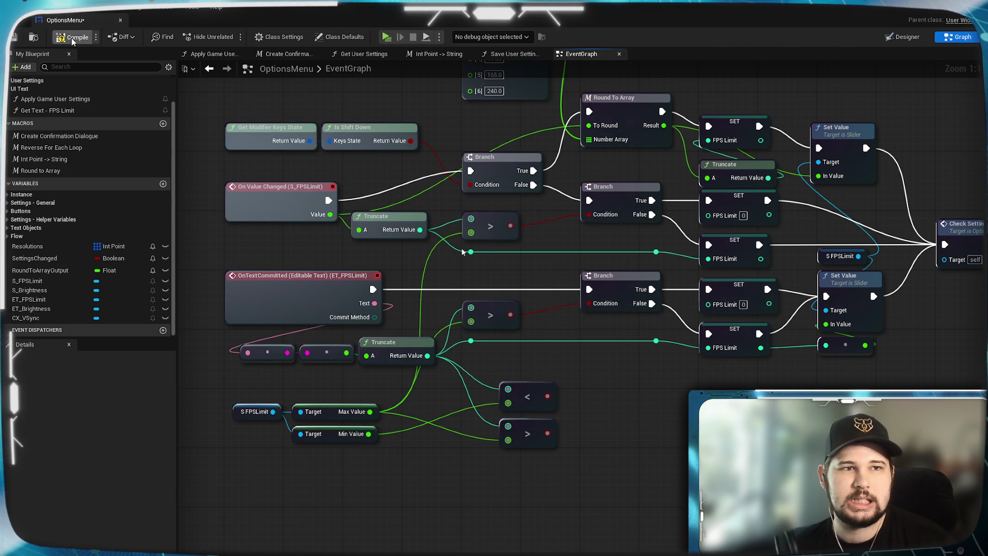
key("ctrl+s")
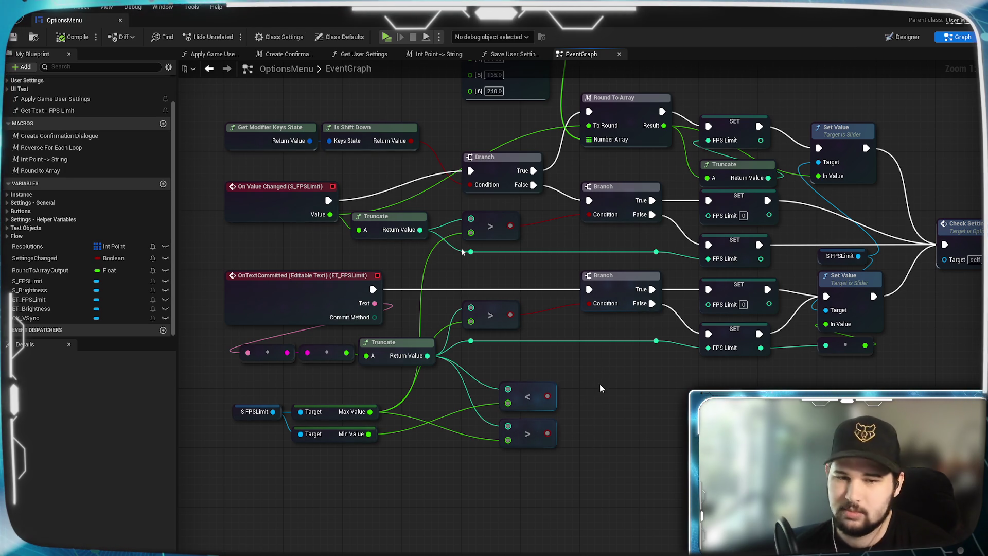
- Shift the two comparison nodes left to free space beside them
left_click_drag(581, 369, 540, 442)
mouse_move(540, 392)
left_mouse_down()
mouse_move(503, 387)
mouse_move(535, 390)
left_mouse_up()
left_click(560, 392)
mouse_move(672, 402)
left_mouse_down()
mouse_move(617, 398)
mouse_move(730, 391)
mouse_move(672, 372)
left_mouse_up()
- Add a Branch beside the less-than test, driven by the OnTextCommitted execution
right_click(672, 369)
type("branch")
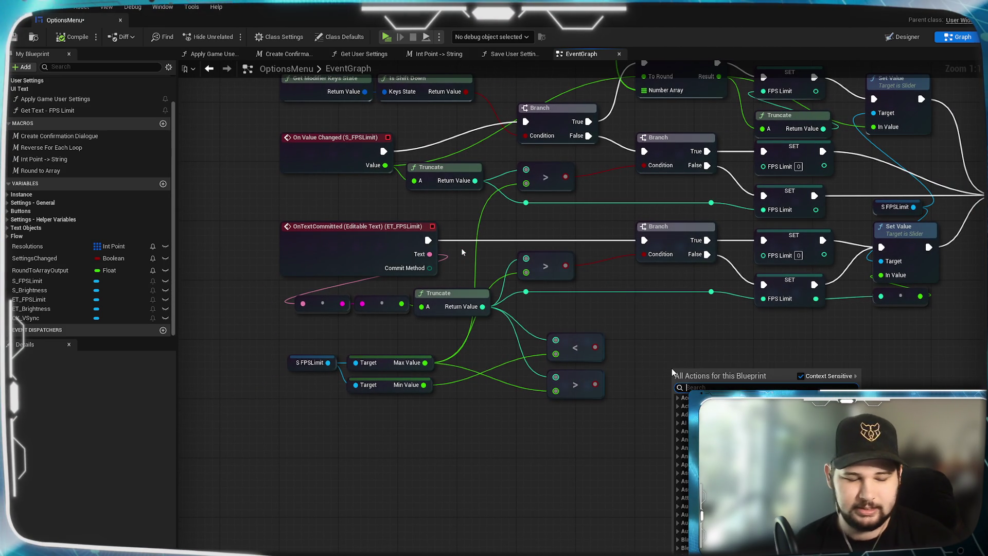
key("Return")
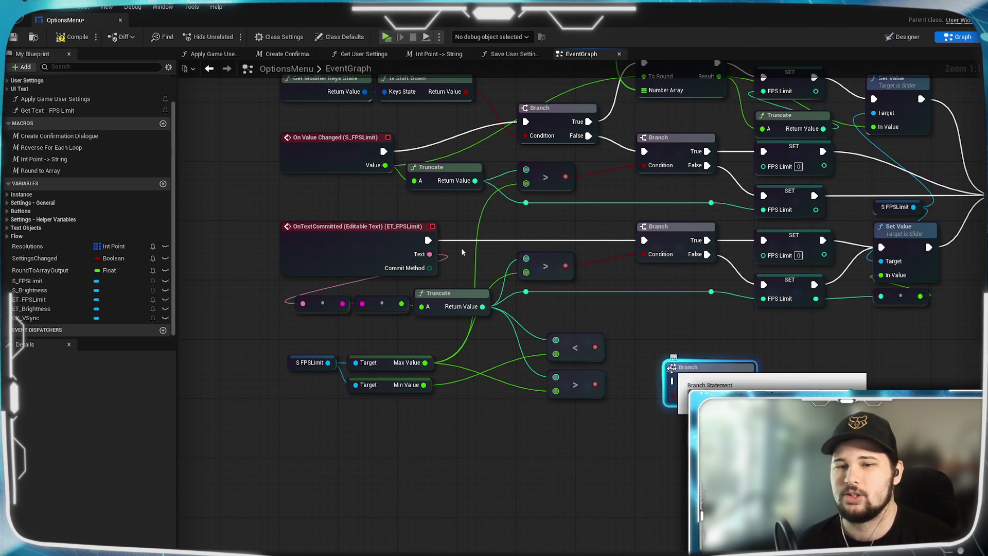
left_click_drag(711, 372, 669, 364)
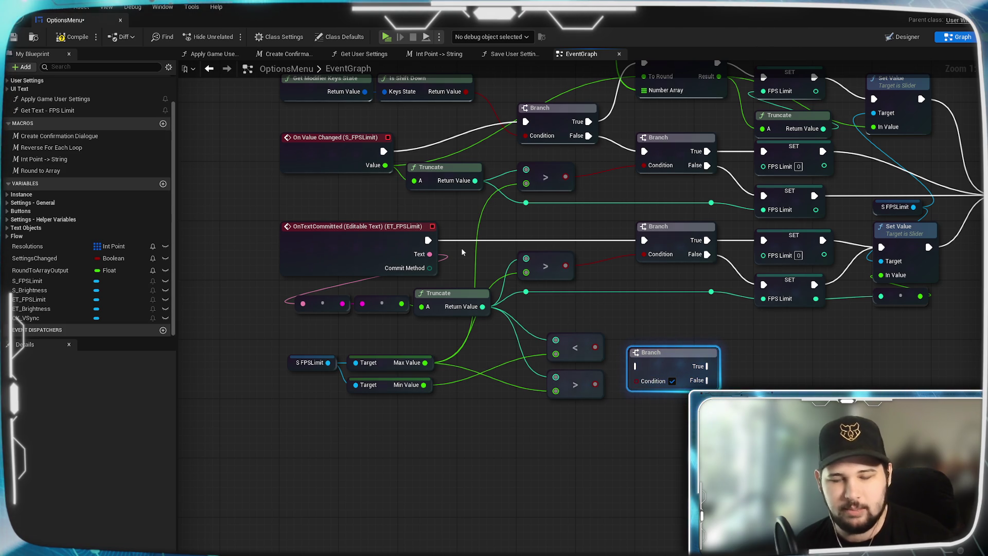
left_click(418, 251)
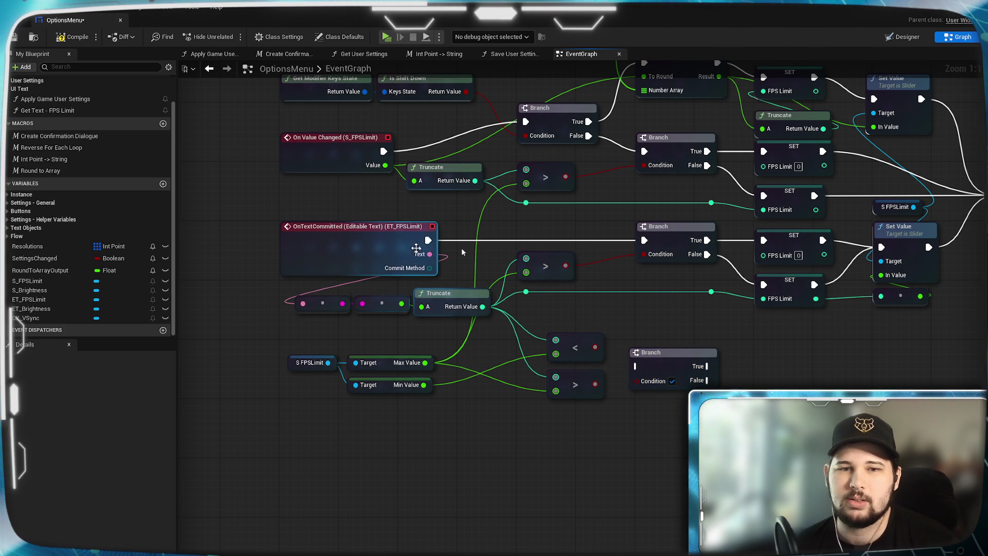
mouse_move(429, 246)
left_mouse_down()
mouse_move(634, 381)
mouse_move(636, 367)
left_mouse_up()
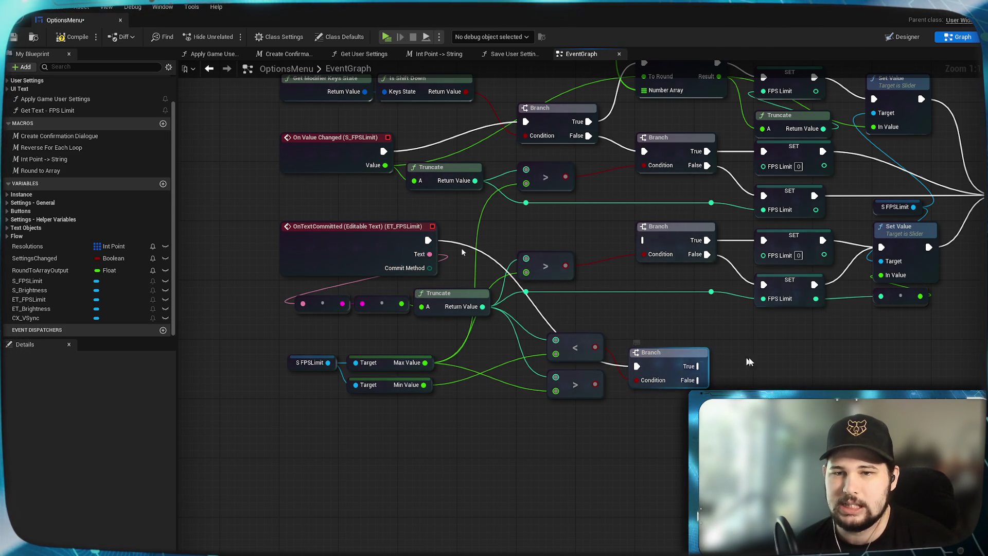
- Duplicate a SET FPS Limit on the Branch's True using slider Min Value, and chain False to a second Branch
left_click(720, 250)
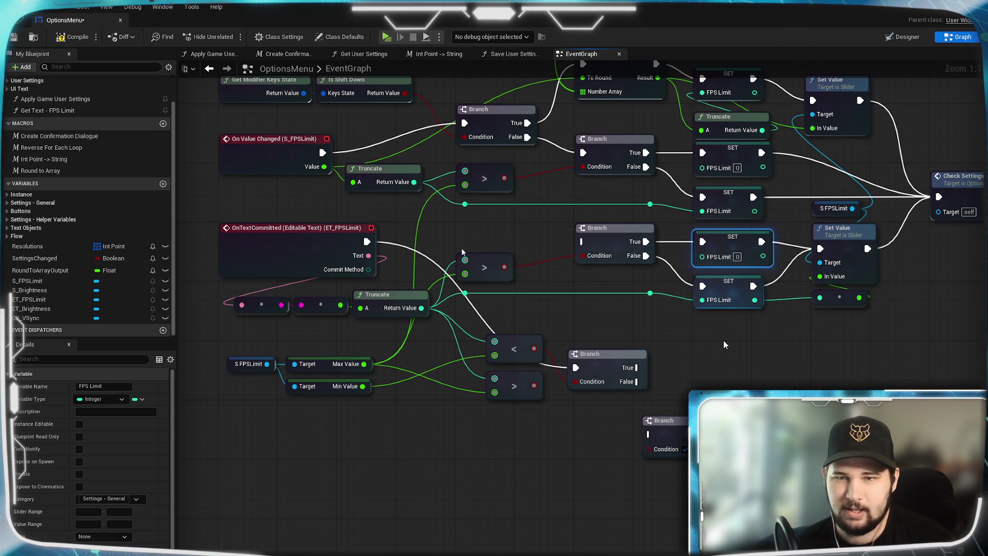
key("ctrl+d")
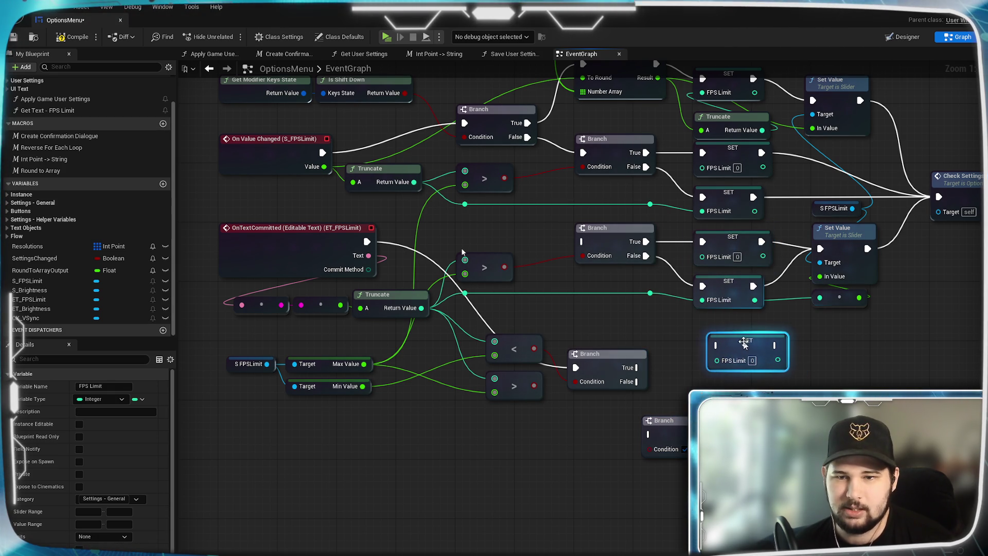
left_click_drag(637, 368, 716, 345)
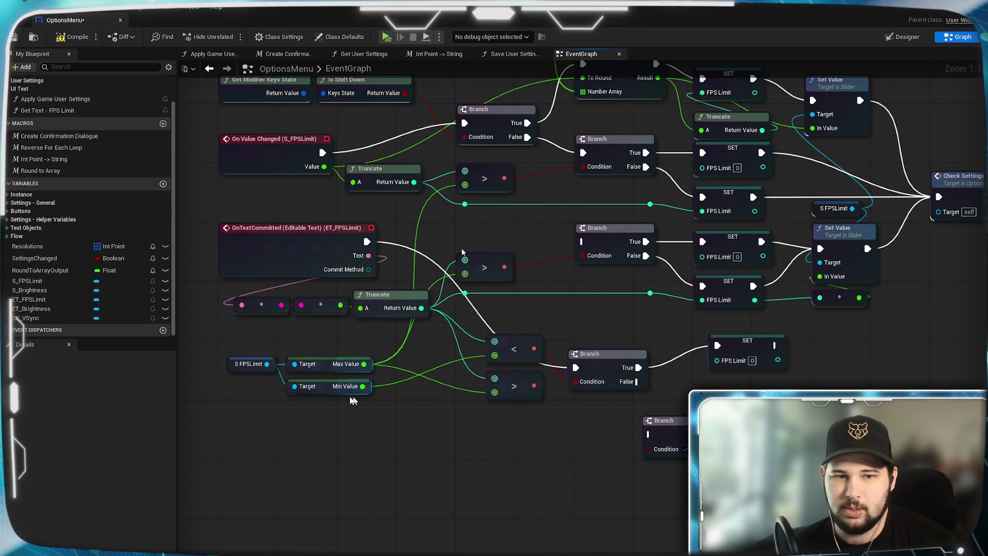
mouse_move(363, 386)
left_mouse_down()
mouse_move(662, 419)
mouse_move(717, 360)
left_mouse_up()
left_click_drag(558, 366, 462, 417)
key("ctrl+z")
left_click_drag(636, 381, 678, 420)
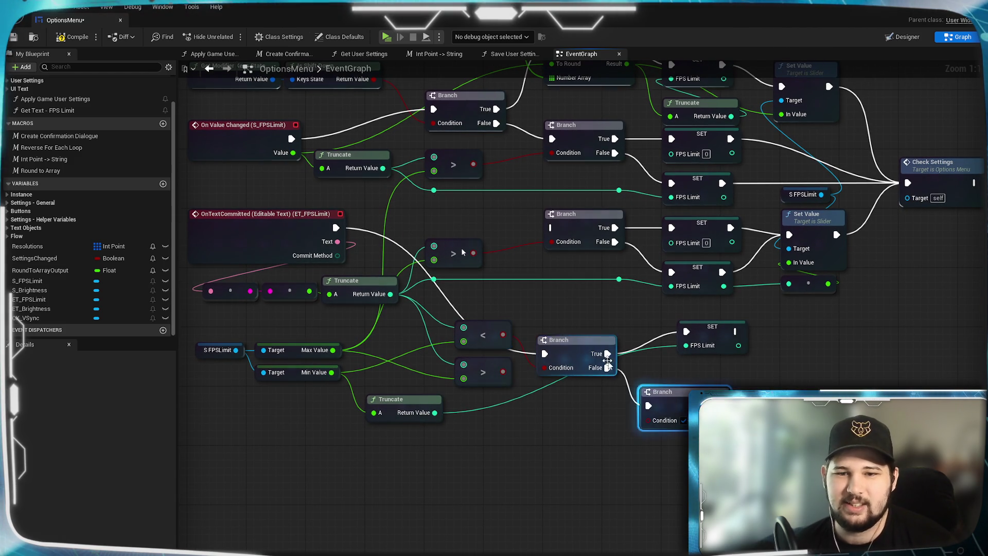
- Make the greater-than result the second Branch's condition and paste a SET FPS Limit fed by Max Value
mouse_move(503, 372)
left_mouse_down()
mouse_move(630, 450)
mouse_move(648, 420)
left_mouse_up()
left_click_drag(555, 462, 546, 461)
left_click(679, 334)
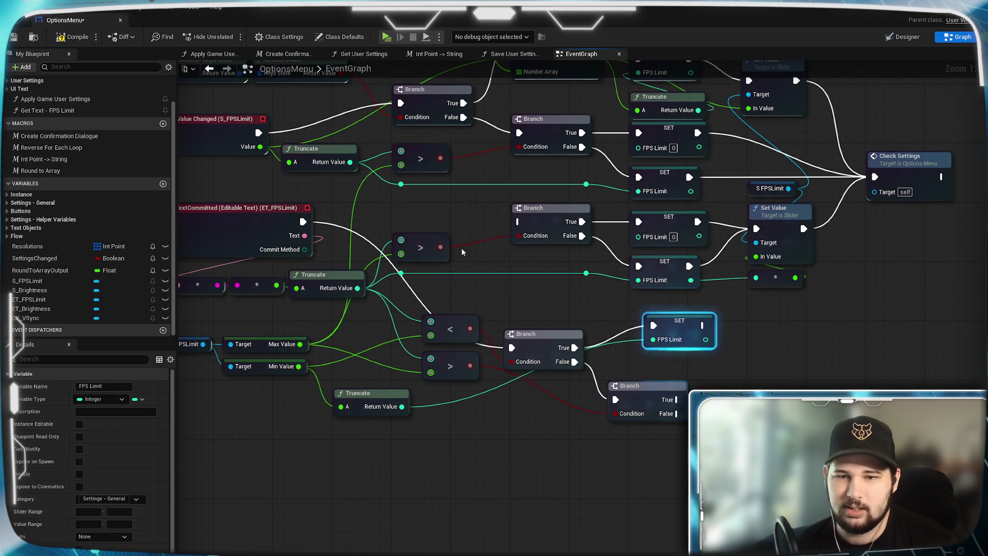
key("ctrl+c")
key("ctrl+v")
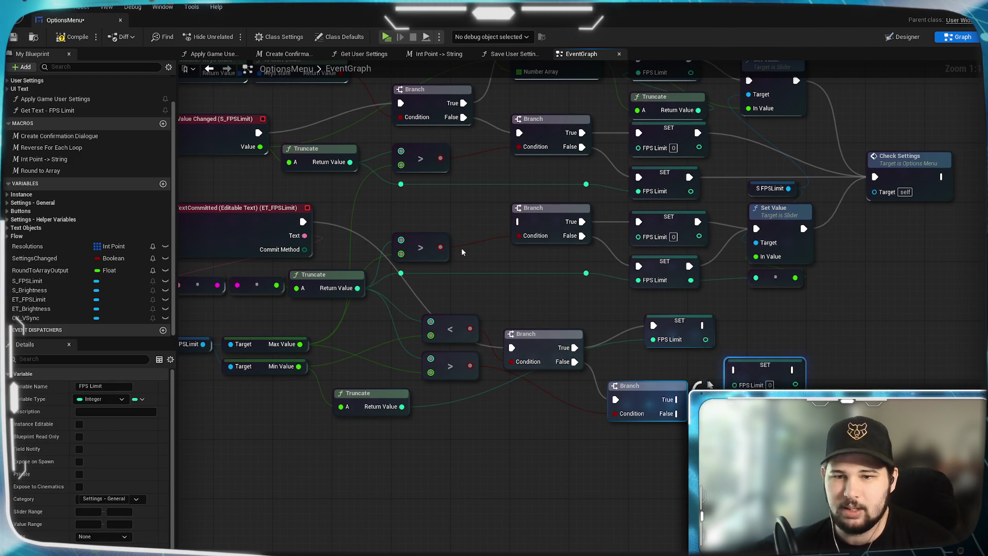
left_click(607, 360)
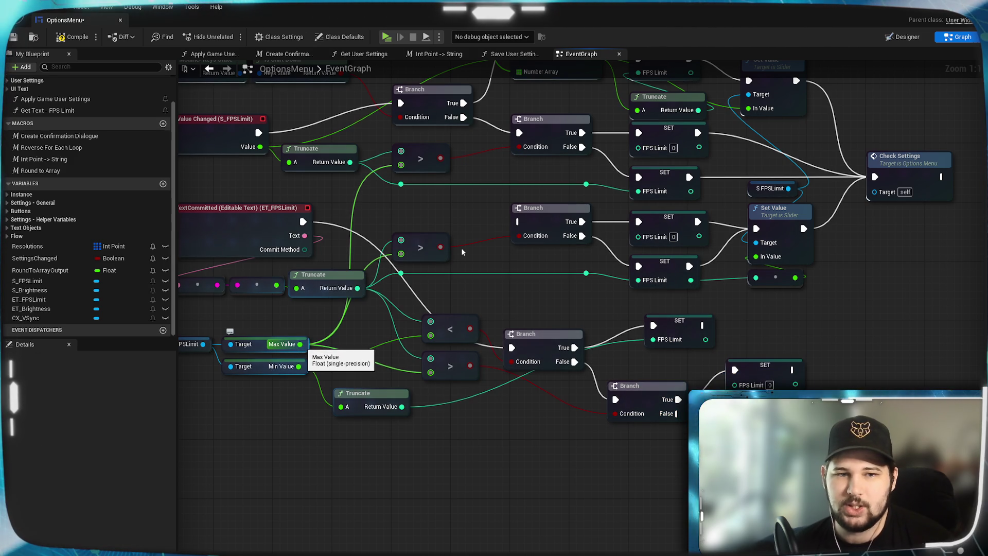
mouse_move(300, 343)
left_mouse_down()
mouse_move(463, 512)
mouse_move(617, 391)
mouse_move(734, 384)
left_mouse_up()
- Tuck the new Truncate node below the other one and save the blueprint
mouse_move(479, 350)
left_mouse_down()
mouse_move(515, 396)
mouse_move(396, 437)
mouse_move(378, 431)
left_mouse_up()
left_click(524, 483)
mouse_move(461, 252)
left_mouse_down()
mouse_move(482, 427)
mouse_move(515, 325)
left_mouse_up()
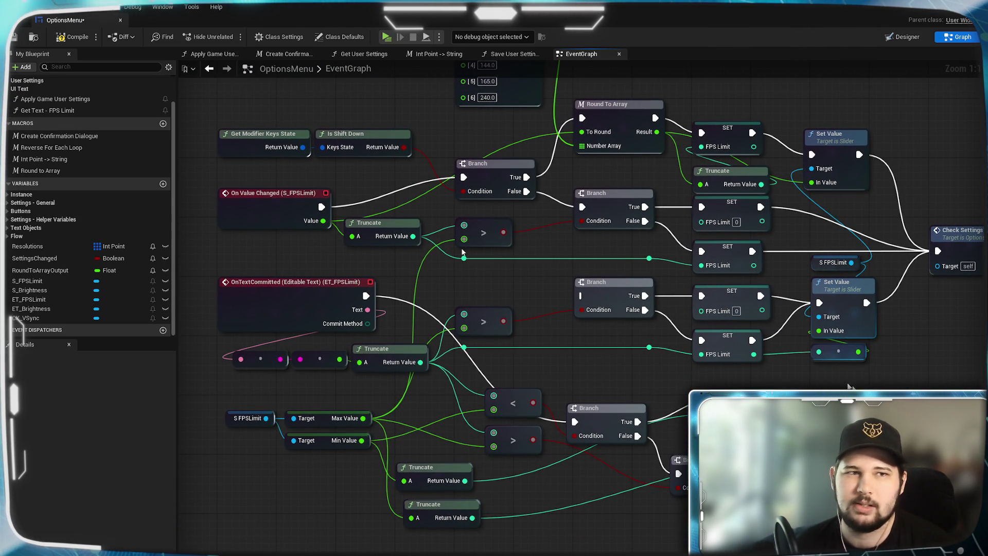
left_click(15, 41)
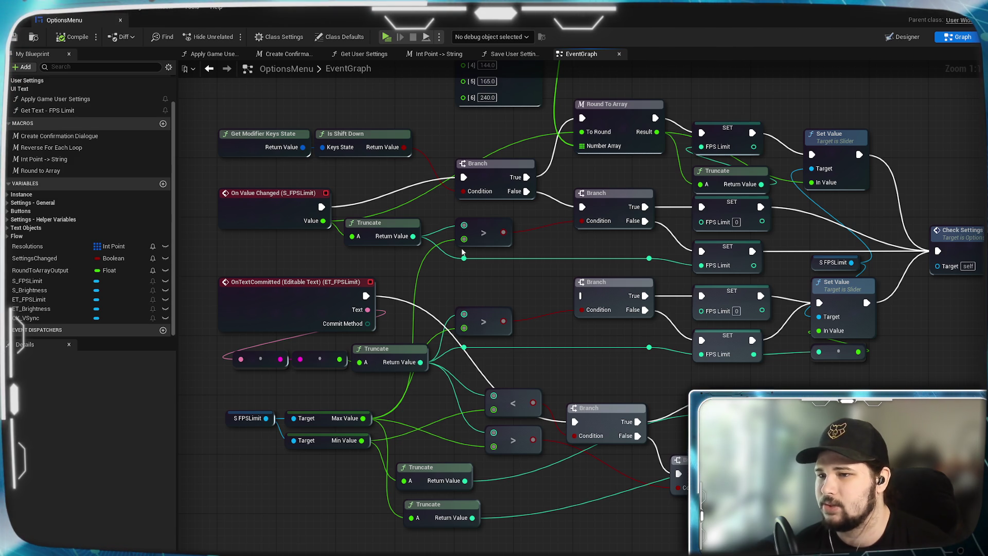
- Pan and zoom across the EventGraph to review the Branch, compare and On Value Changed nodes
scroll(547, 332, "down", 3)
scroll(735, 376, "up", 3)
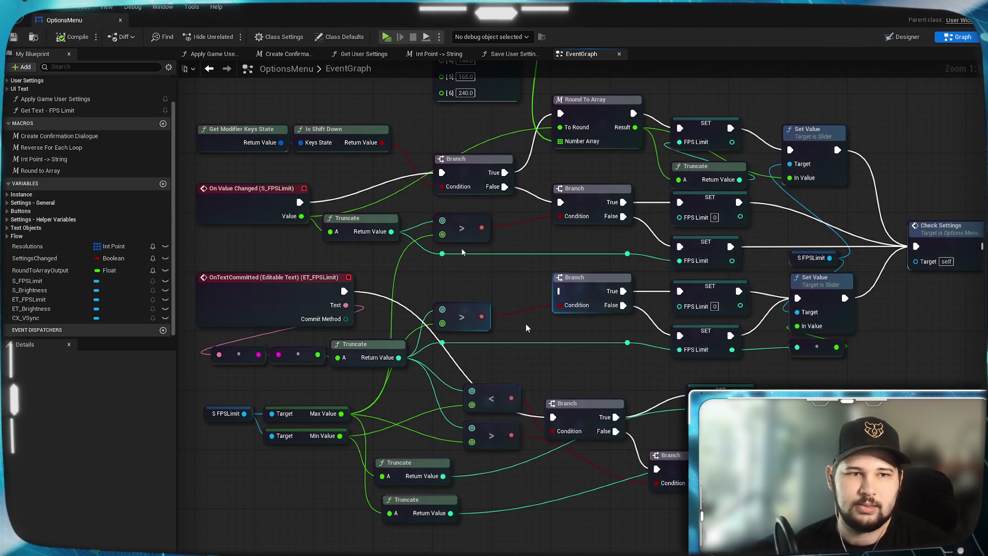
left_click_drag(462, 252, 462, 185)
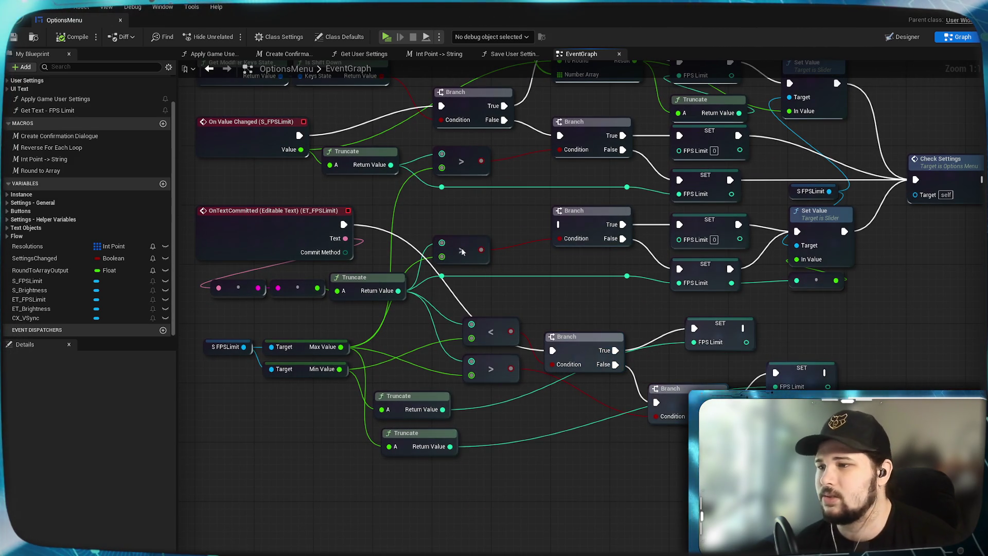
left_click_drag(462, 252, 433, 363)
left_click_drag(559, 536, 611, 338)
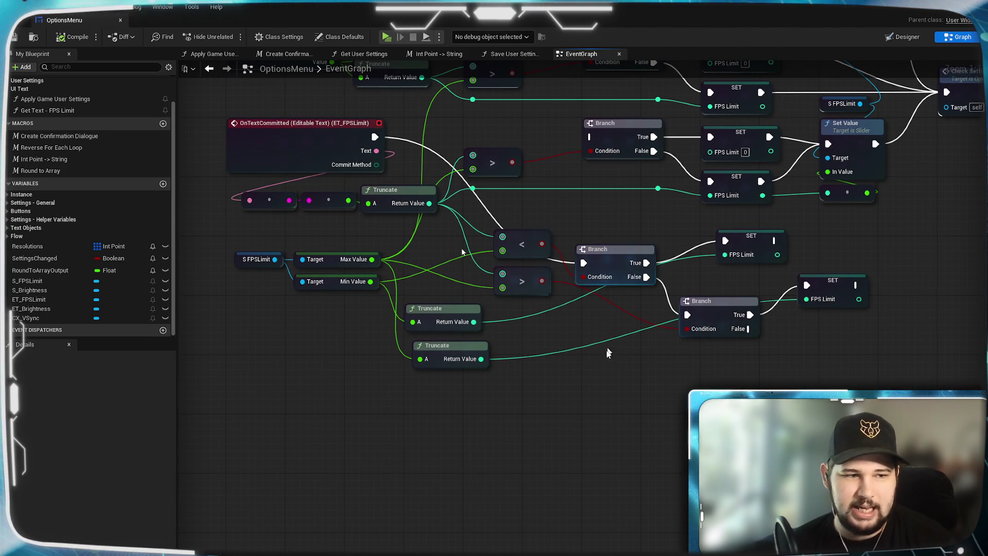
mouse_move(561, 372)
left_mouse_down()
mouse_move(587, 426)
mouse_move(633, 379)
left_mouse_up()
left_click_drag(568, 337, 661, 284)
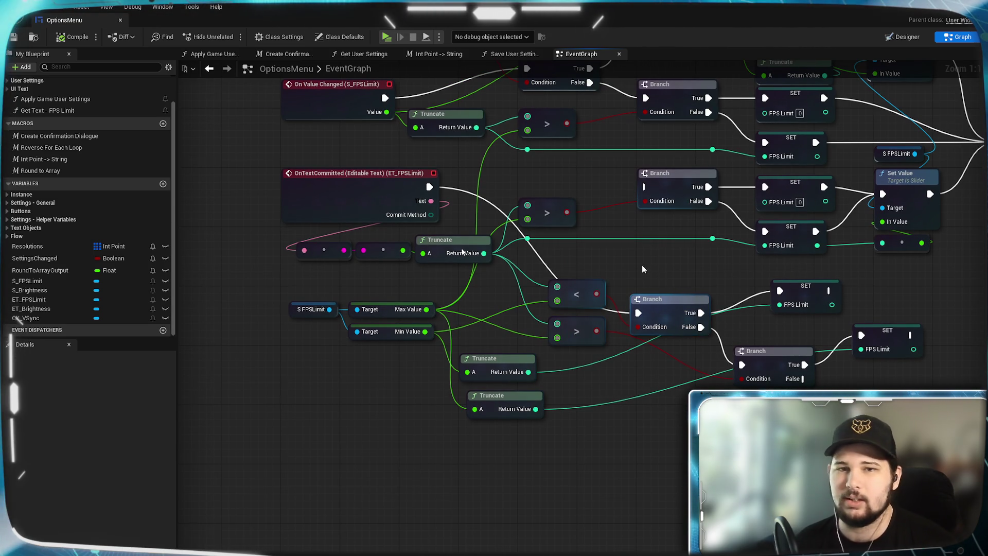
scroll(642, 268, "down", 2)
- Box-select the OnTextCommitted (ET_FPSLimit) nodes and move the group further down
mouse_move(849, 418)
left_mouse_down()
mouse_move(643, 309)
mouse_move(305, 191)
left_mouse_up()
left_click_drag(430, 198, 424, 296)
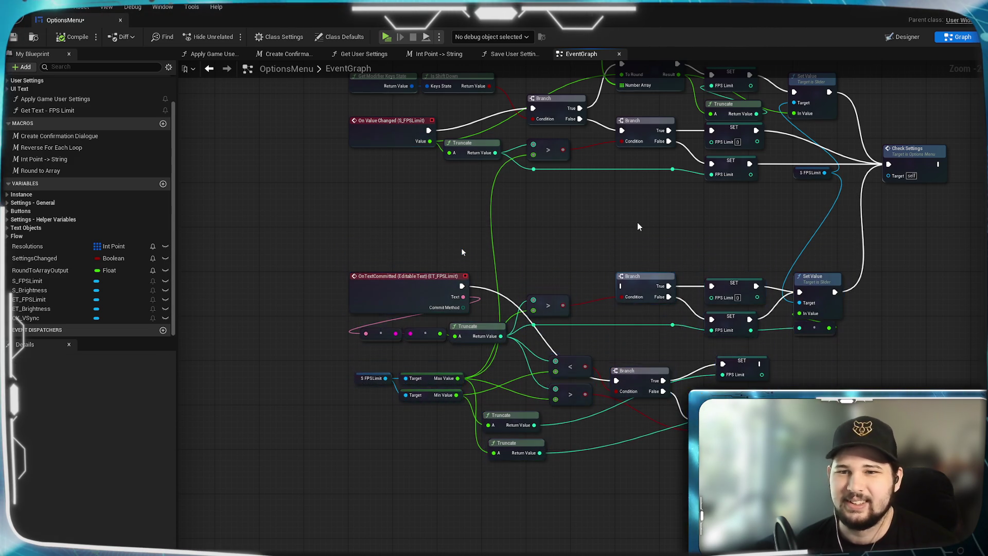
left_click(637, 226)
mouse_move(643, 242)
left_mouse_down()
mouse_move(592, 387)
mouse_move(565, 265)
left_mouse_up()
left_click_drag(524, 331, 526, 198)
scroll(527, 246, "up", 2)
left_click_drag(445, 273, 419, 251)
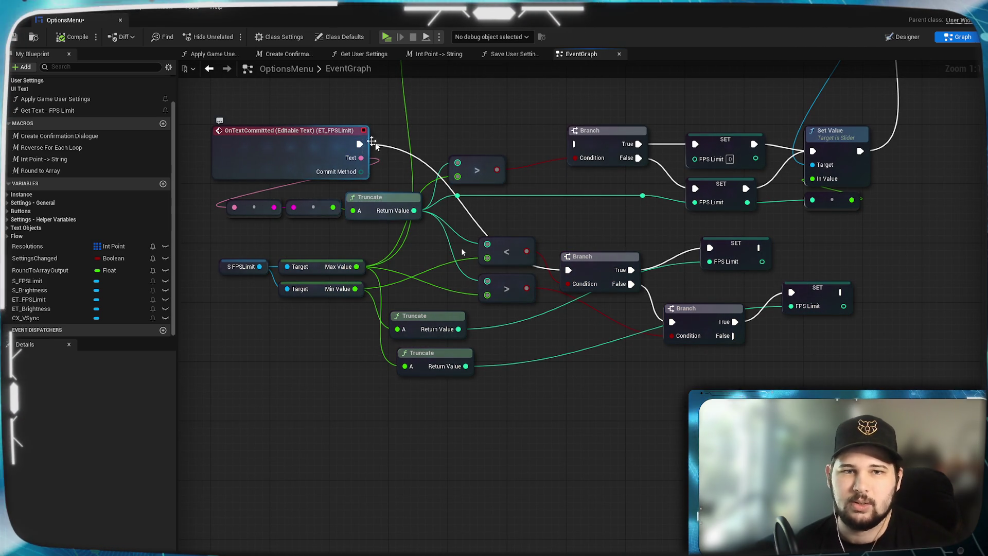
- Add a Clamp (Float) taking the truncated value, bounded by the slider's Min Value and Max Value
right_click(564, 414)
type("clamp")
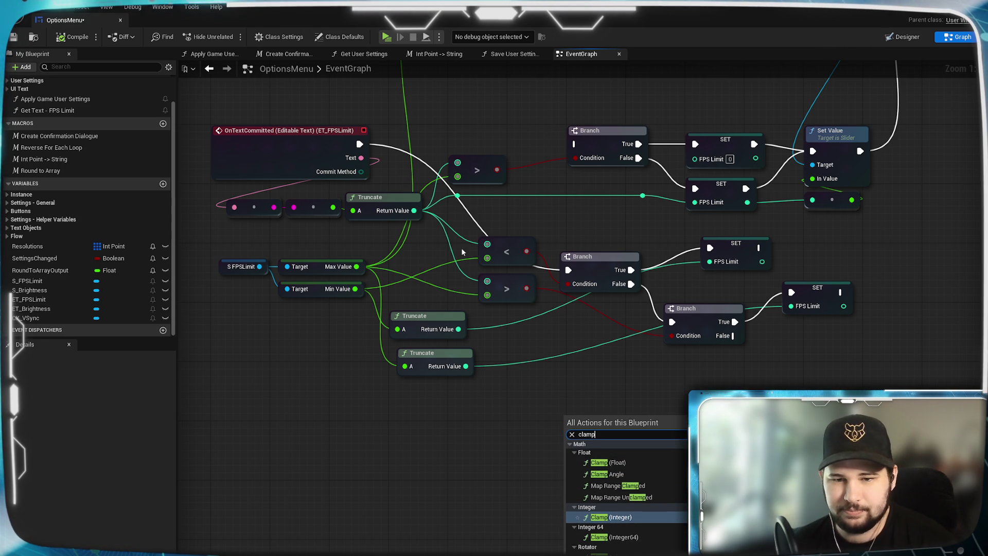
left_click(657, 463)
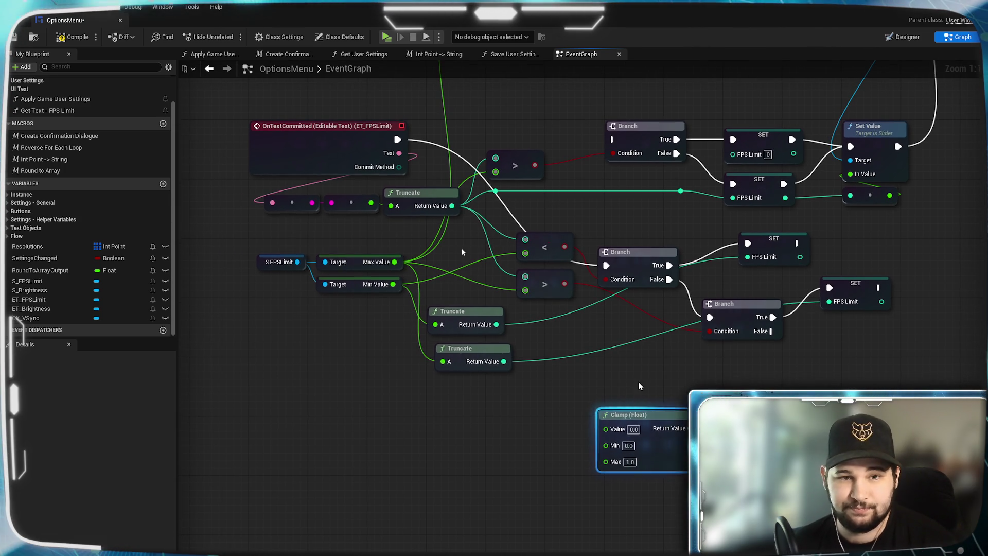
mouse_move(394, 262)
left_mouse_down()
mouse_move(576, 461)
mouse_move(606, 462)
left_mouse_up()
mouse_move(393, 284)
left_mouse_down()
mouse_move(496, 400)
mouse_move(592, 422)
mouse_move(604, 446)
left_mouse_up()
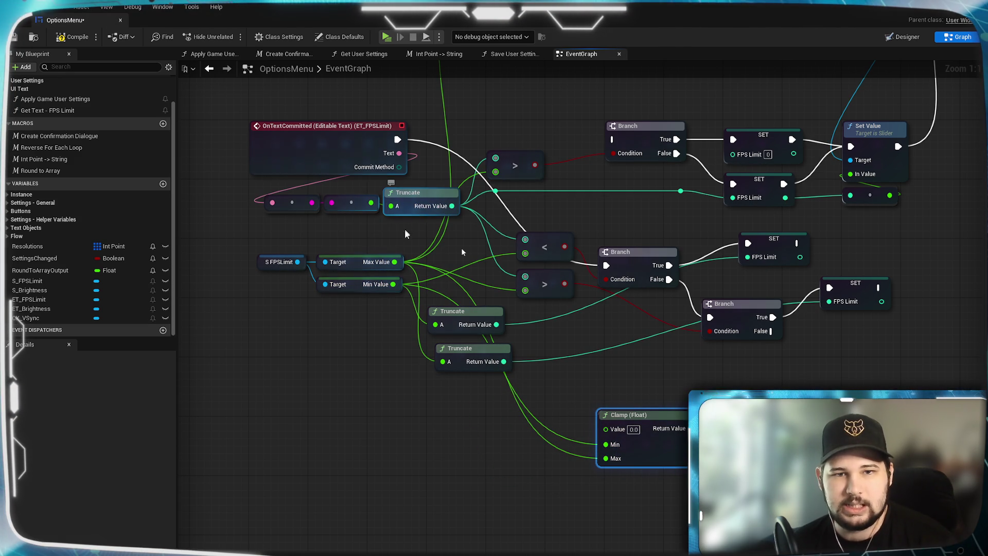
mouse_move(452, 206)
left_mouse_down()
mouse_move(386, 229)
mouse_move(609, 416)
mouse_move(612, 431)
mouse_move(579, 424)
mouse_move(612, 396)
left_mouse_up()
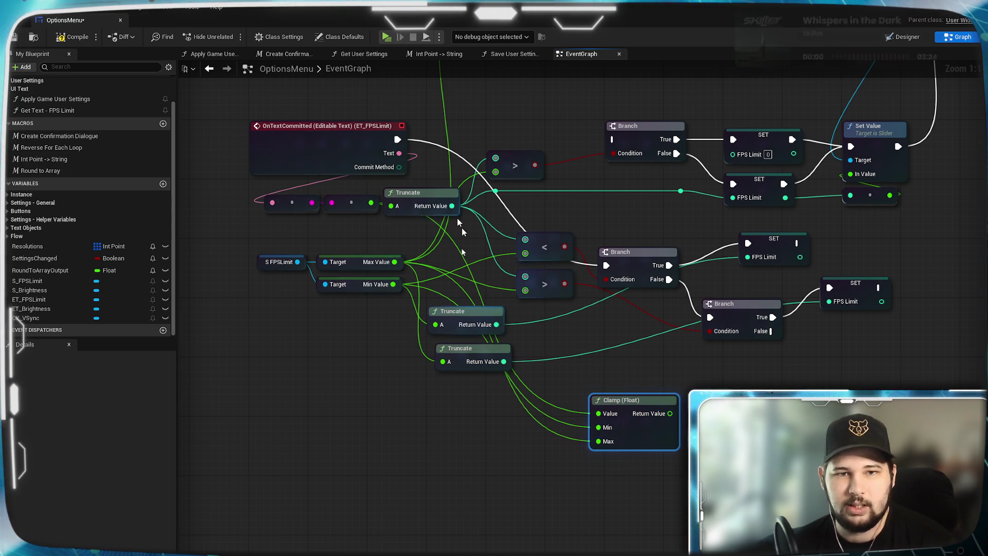
- Delete the old right-hand Branch and SET FPS Limit nodes
left_click_drag(462, 252, 403, 291)
left_click_drag(760, 380, 532, 280)
key("Delete")
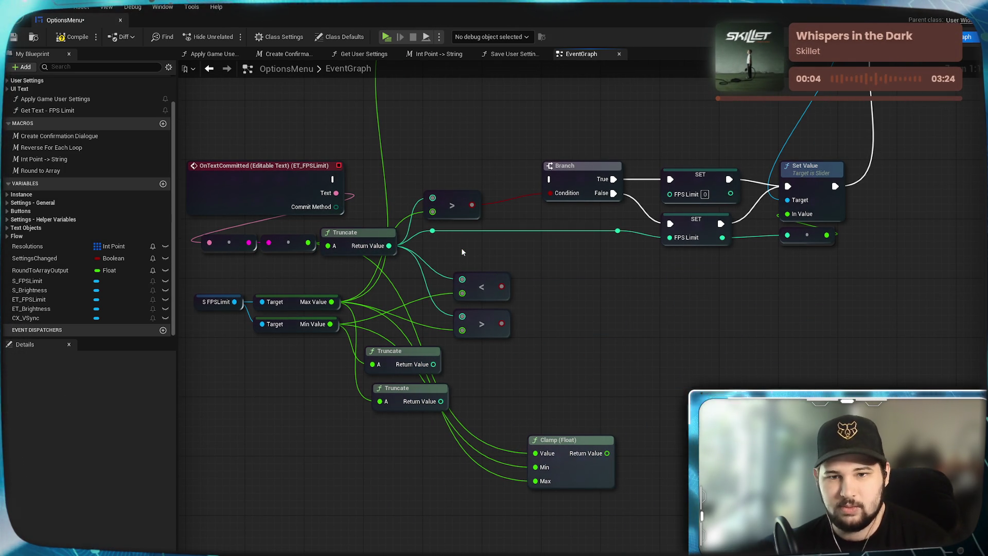
- Delete the < and > comparison nodes and the two lower Truncate nodes
left_click_drag(546, 342, 446, 265)
key("Delete")
mouse_move(536, 346)
left_mouse_down()
mouse_move(616, 331)
mouse_move(542, 406)
left_mouse_up()
key("Delete")
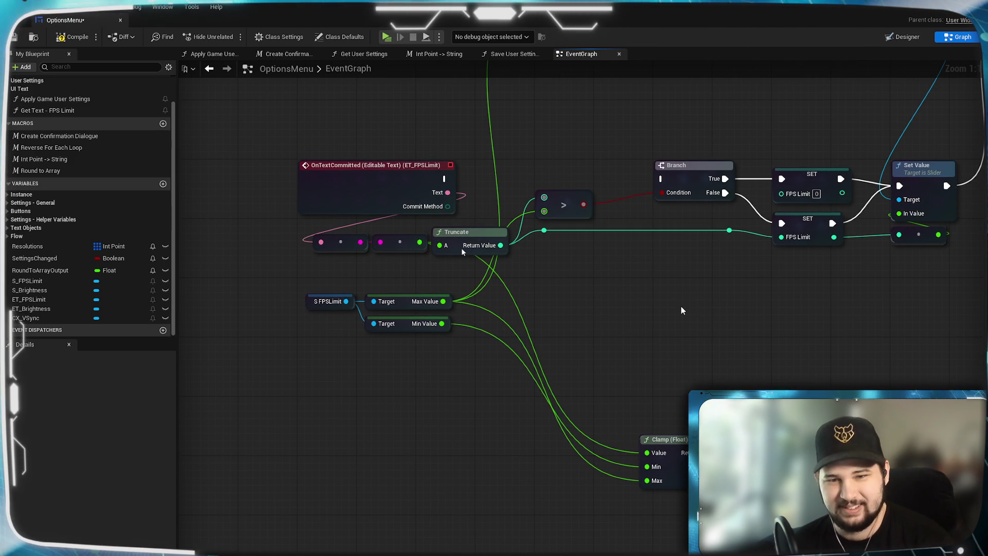
- Move Clamp (Float) beside the Truncate node and place the Min Value getter above Max Value
left_click_drag(668, 439, 591, 274)
left_click_drag(580, 415, 552, 460)
left_click(517, 460)
left_click_drag(395, 402, 394, 358)
left_click(401, 436)
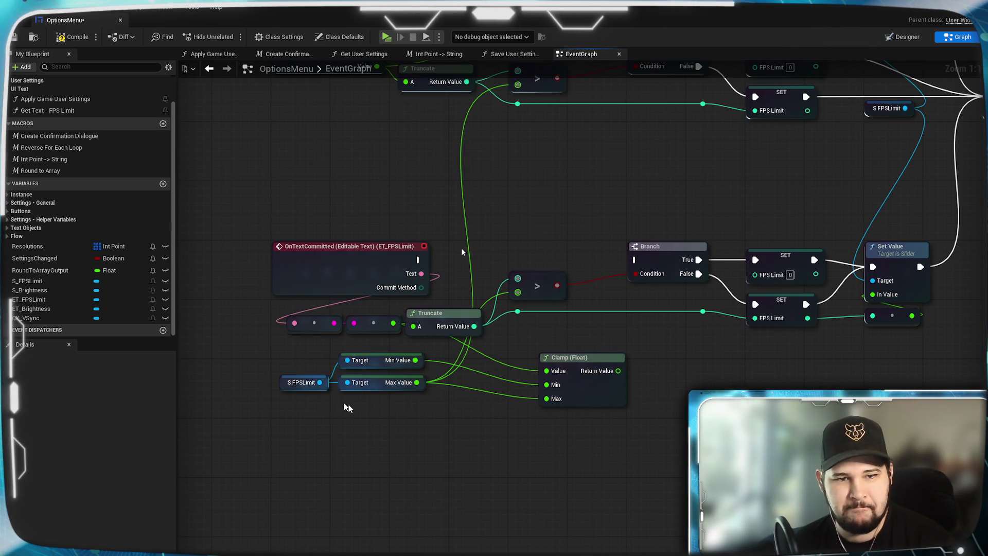
left_click_drag(319, 356, 308, 361)
left_click(297, 382)
left_click(348, 417)
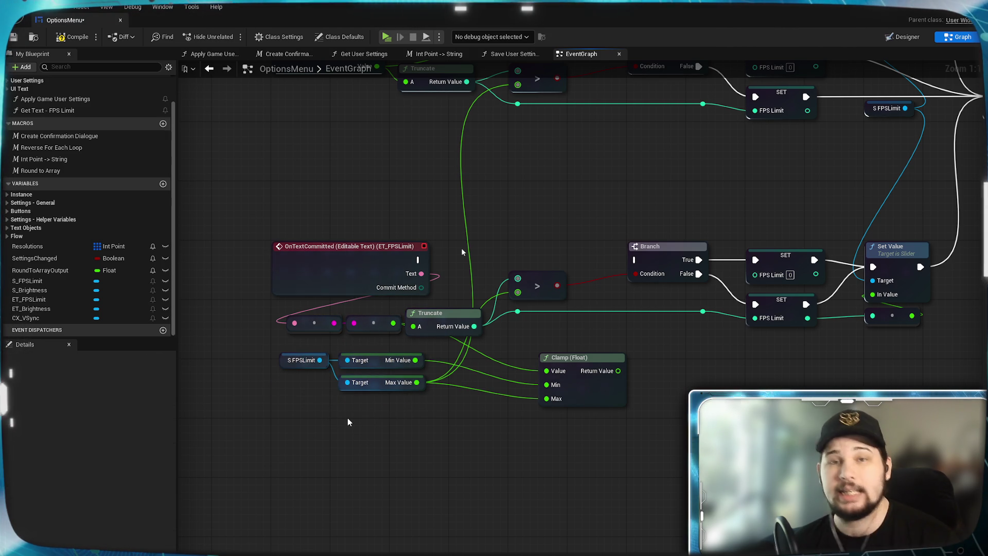
- Shift the S FPSLimit getter group, line up Clamp and Truncate, then compile and save
mouse_move(416, 383)
left_mouse_down()
mouse_move(371, 407)
mouse_move(360, 437)
left_mouse_up()
key("Escape")
left_click_drag(301, 360, 301, 360)
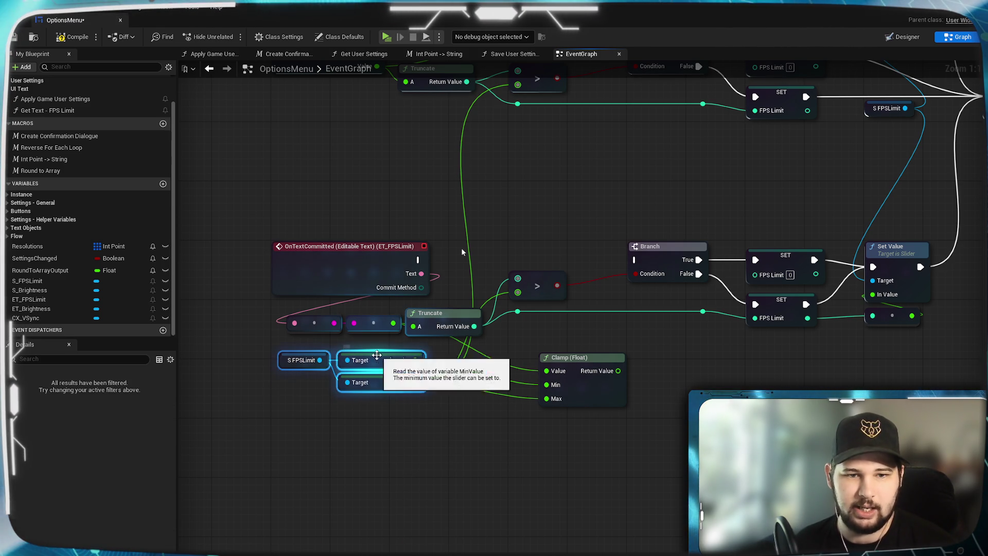
left_click_drag(369, 356, 361, 364)
left_click(426, 486)
mouse_move(583, 357)
left_mouse_down()
mouse_move(568, 340)
mouse_move(552, 350)
mouse_move(521, 342)
left_mouse_up()
left_click(551, 419)
mouse_move(445, 320)
left_mouse_down()
mouse_move(446, 333)
mouse_move(451, 311)
left_mouse_up()
mouse_move(718, 376)
left_mouse_down()
mouse_move(578, 402)
mouse_move(653, 394)
left_mouse_up()
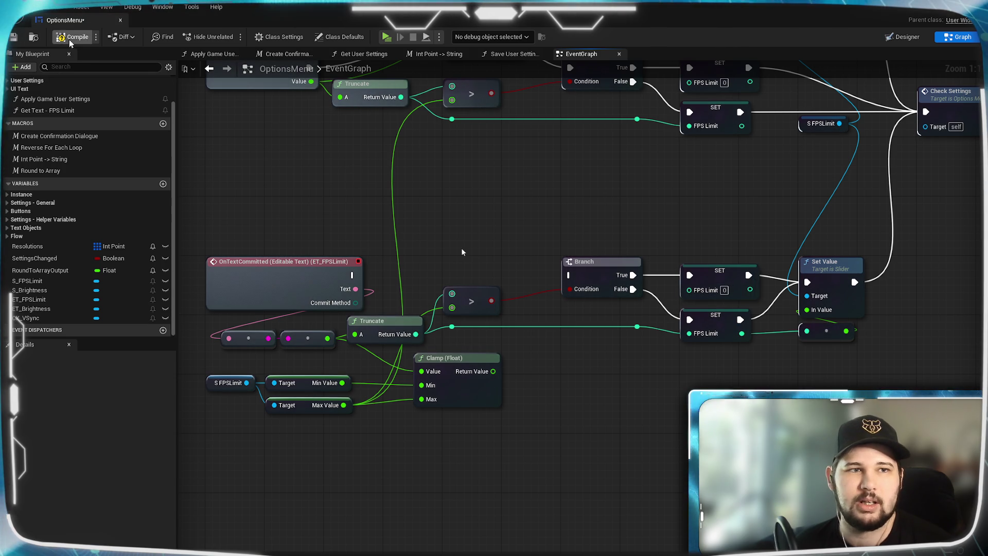
left_click(14, 38)
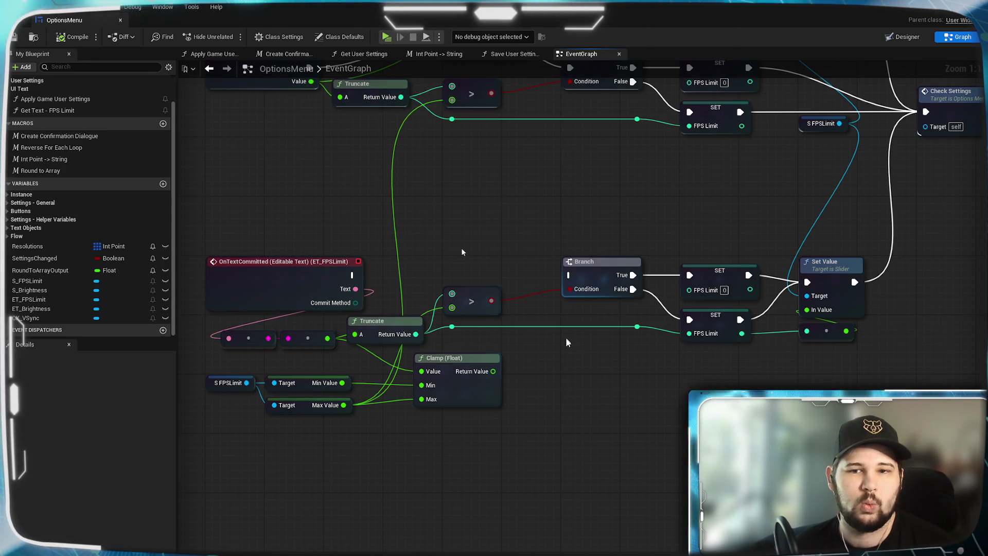
- Play the game, open Settings, and commit 'Pizza' in the FPS Limit box to test reverting
left_click(388, 40)
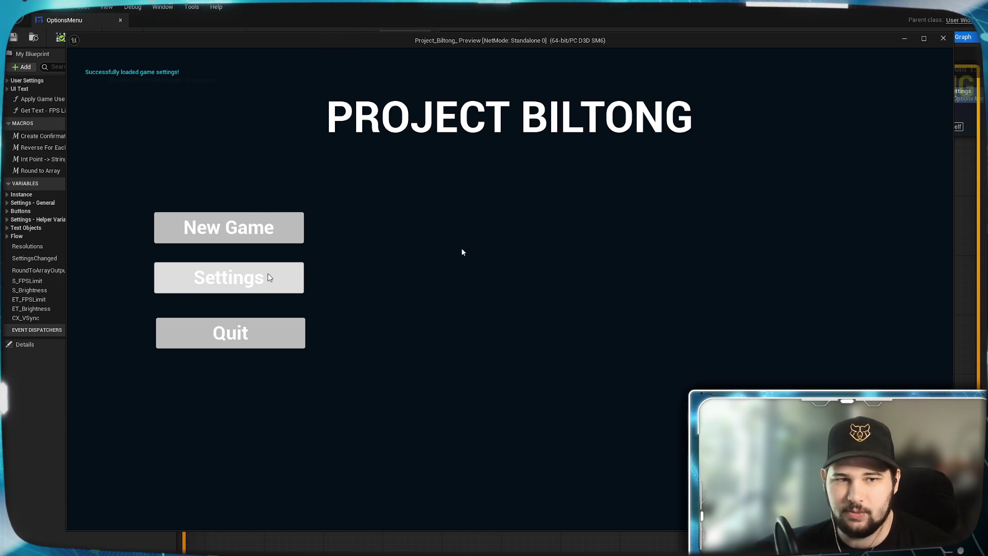
left_click(269, 277)
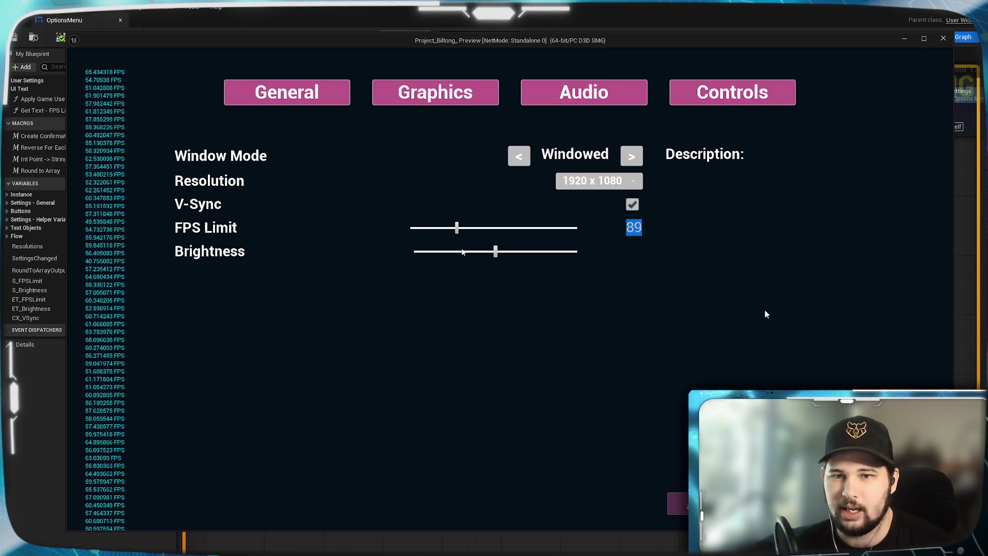
type("Unl")
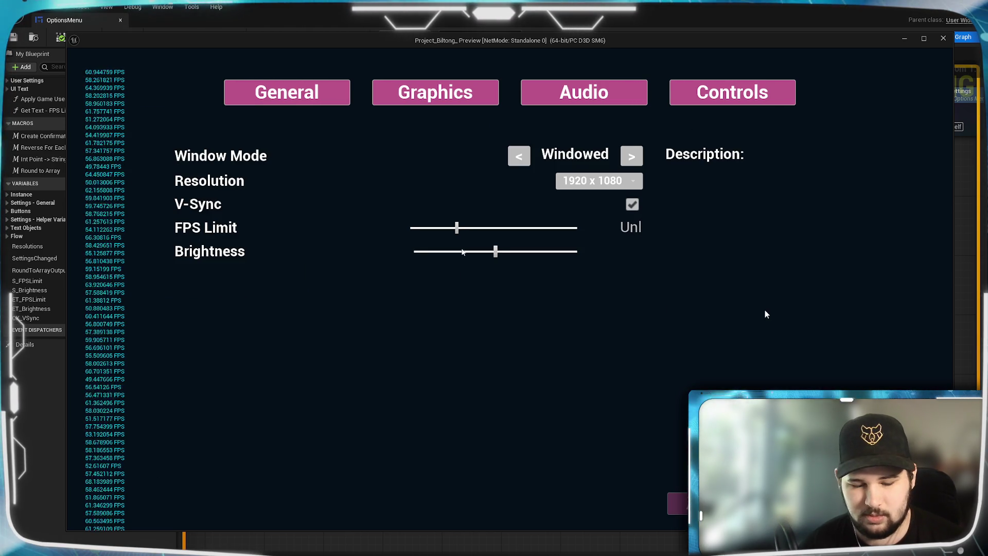
key("BackSpace")
key("BackSpace")
type("Geck")
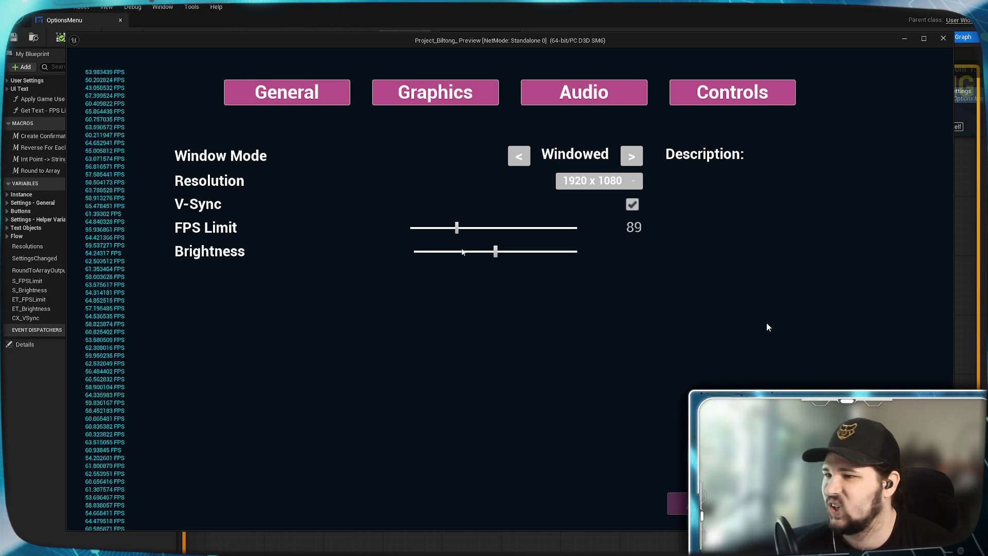
key("ctrl+a")
type("Pizza")
key("Return")
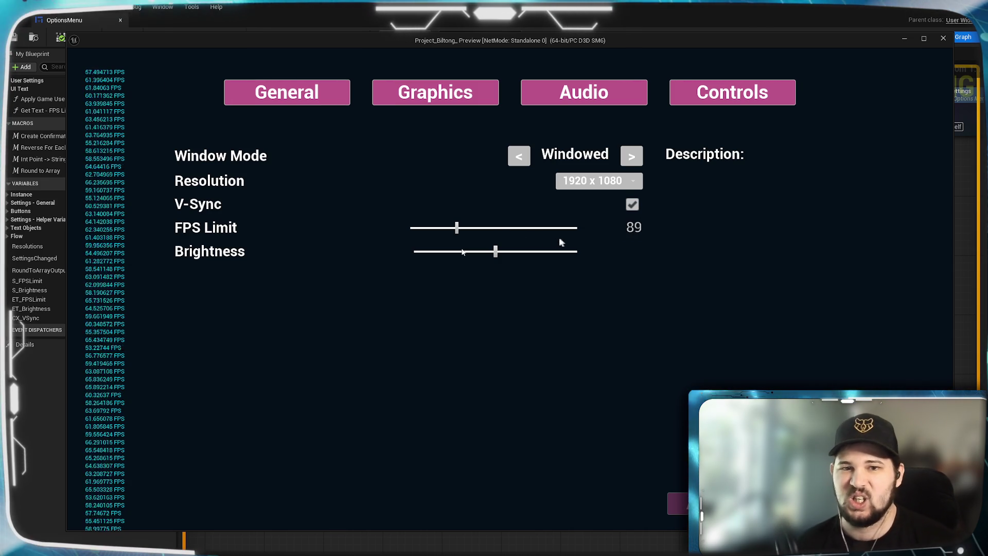
- Raise the FPS Limit to 134, then commit 'Floo' to check it reverts
left_click(492, 228)
left_click(630, 227)
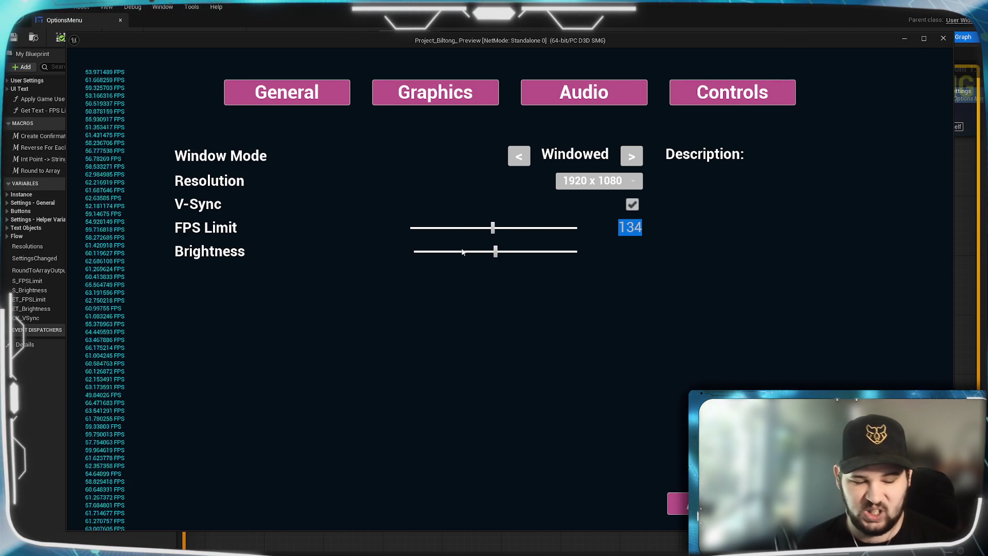
type("Floo")
key("Return")
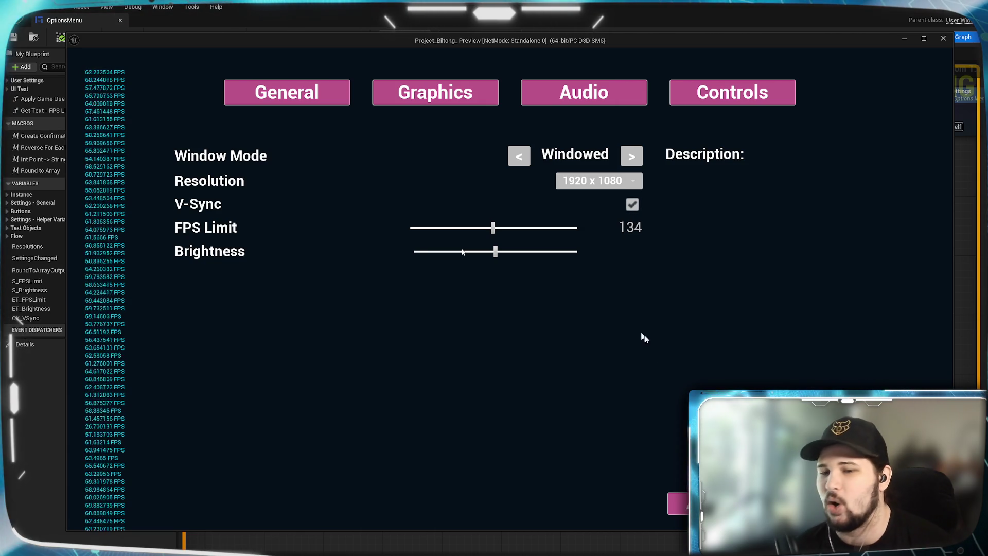
- Leave Settings, discard the unsaved changes, and quit the game preview
left_click(676, 503)
left_click(453, 324)
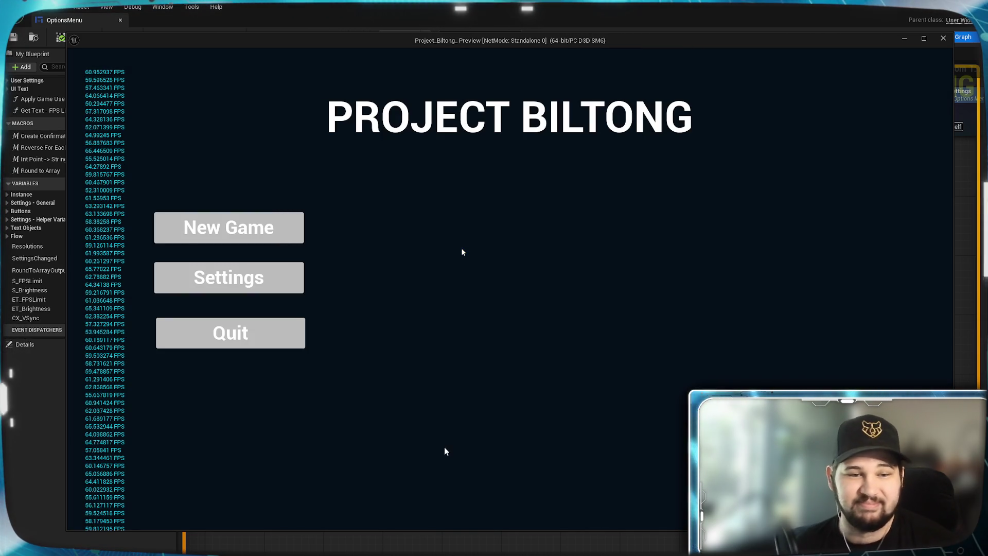
left_click(189, 345)
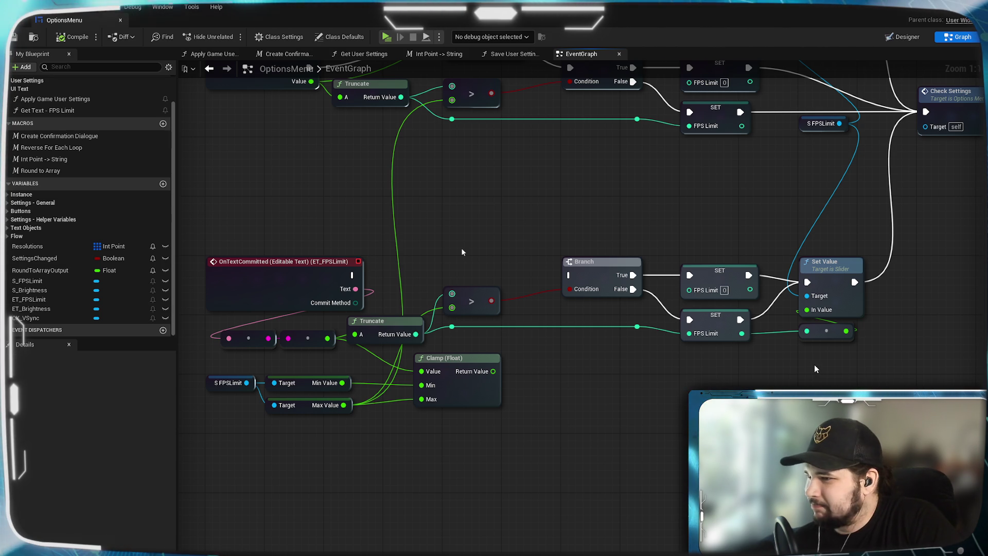
- Add a subtract node off Max Value and wire its result into the > comparison
left_click_drag(627, 376, 683, 370)
mouse_move(535, 287)
left_mouse_down()
mouse_move(633, 361)
mouse_move(630, 433)
left_mouse_up()
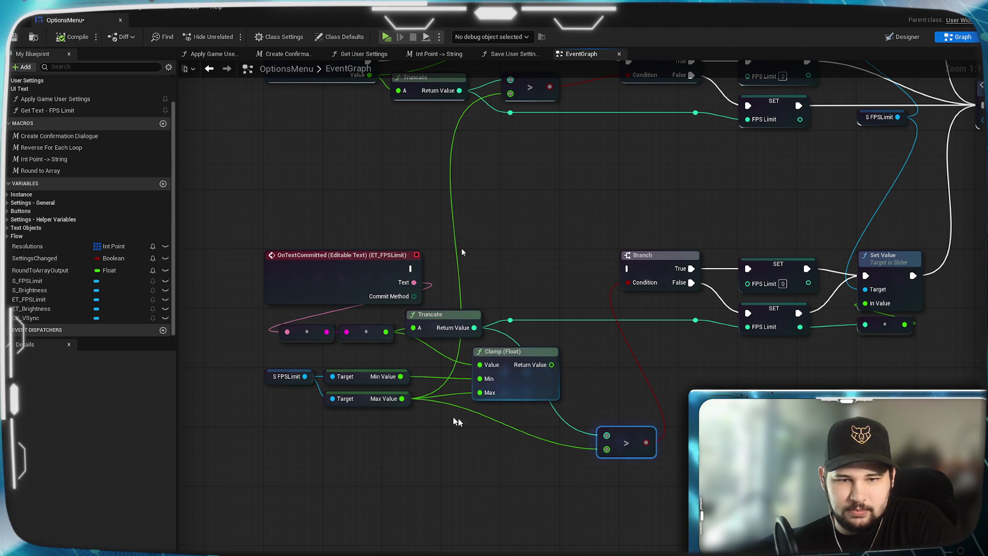
left_click_drag(402, 398, 561, 495)
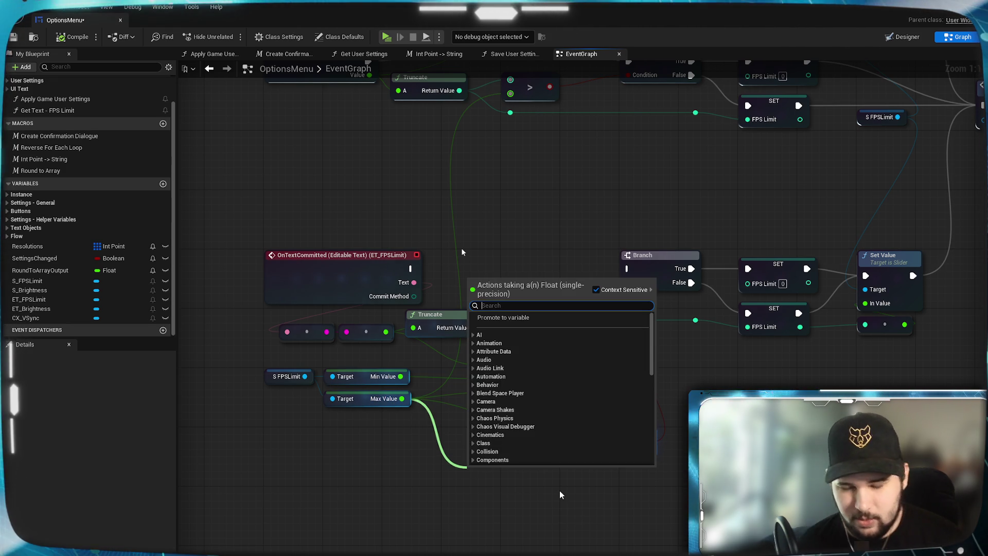
type("-1")
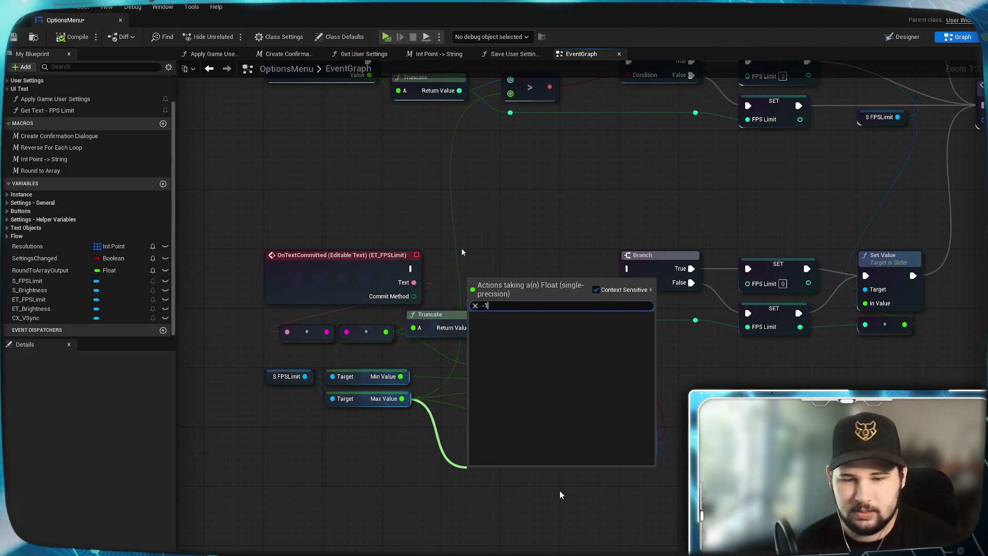
key("BackSpace")
key("Return")
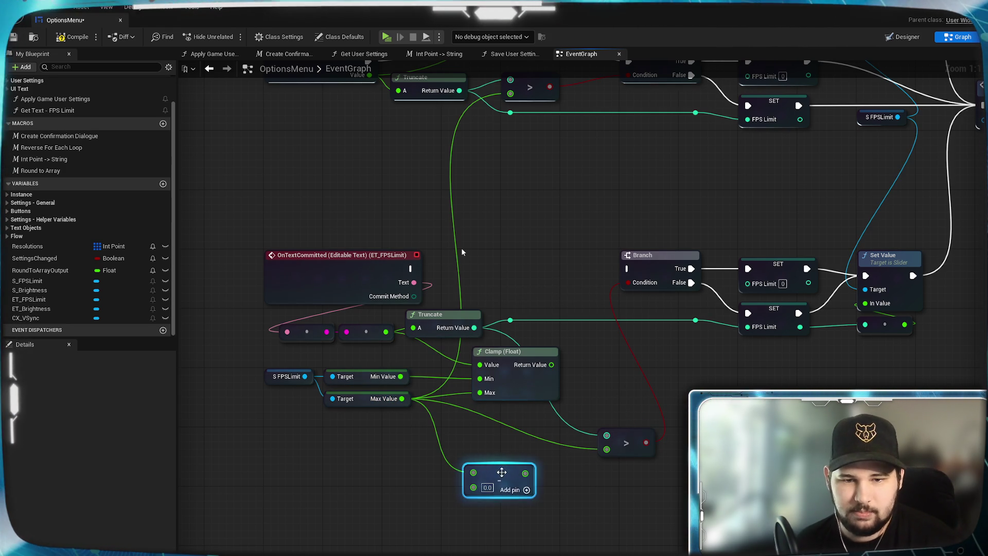
left_click_drag(500, 469, 500, 454)
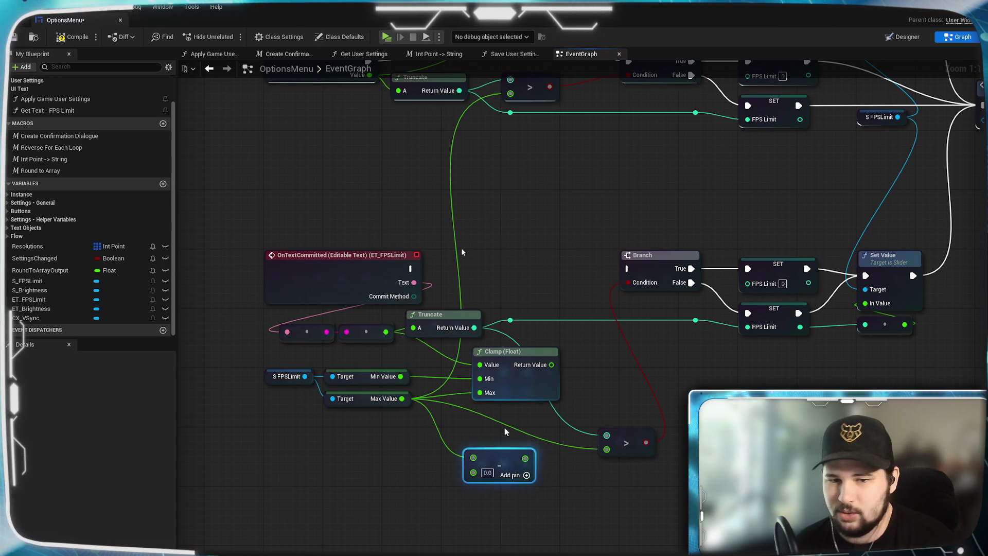
mouse_move(525, 457)
left_mouse_down()
mouse_move(596, 465)
mouse_move(606, 450)
left_mouse_up()
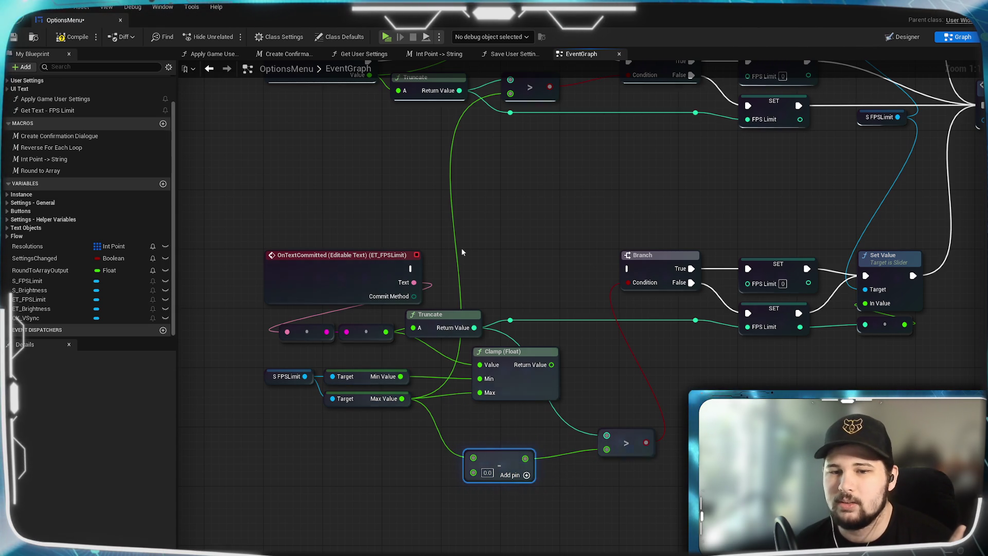
left_click_drag(512, 454, 522, 426)
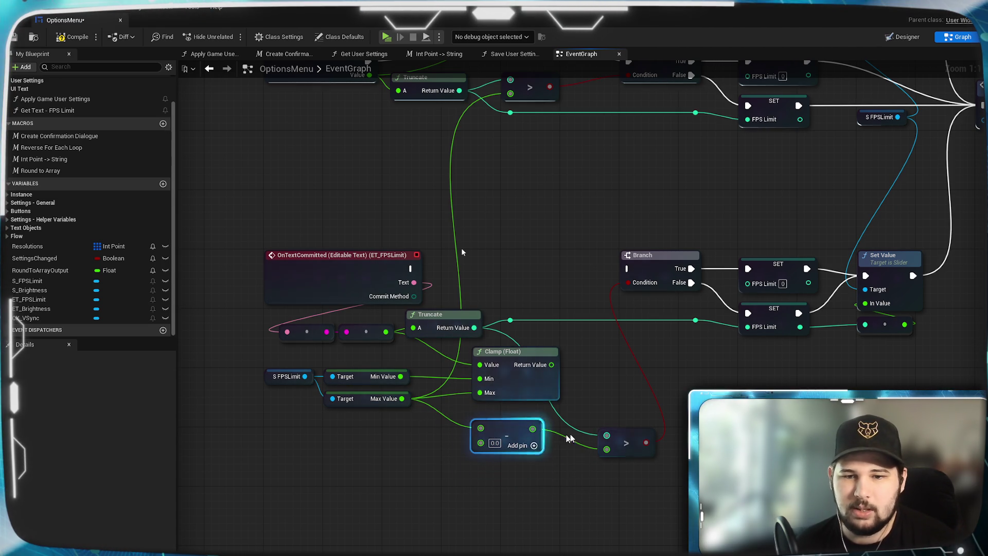
- Feed Clamp's Return Value into Truncate and move Clamp and the two reroute nodes beside it
left_click_drag(456, 334, 678, 369)
mouse_move(551, 364)
left_mouse_down()
mouse_move(648, 369)
mouse_move(609, 351)
left_mouse_up()
left_click(605, 405)
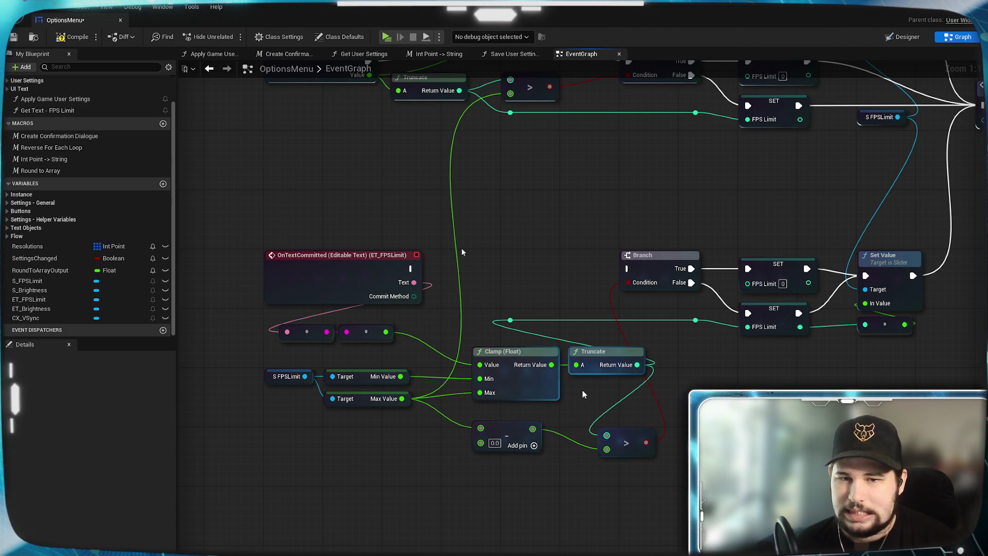
mouse_move(514, 355)
left_mouse_down()
mouse_move(471, 322)
mouse_move(479, 353)
left_mouse_up()
left_click(449, 302)
mouse_move(354, 352)
left_mouse_down()
mouse_move(278, 317)
mouse_move(339, 352)
left_mouse_up()
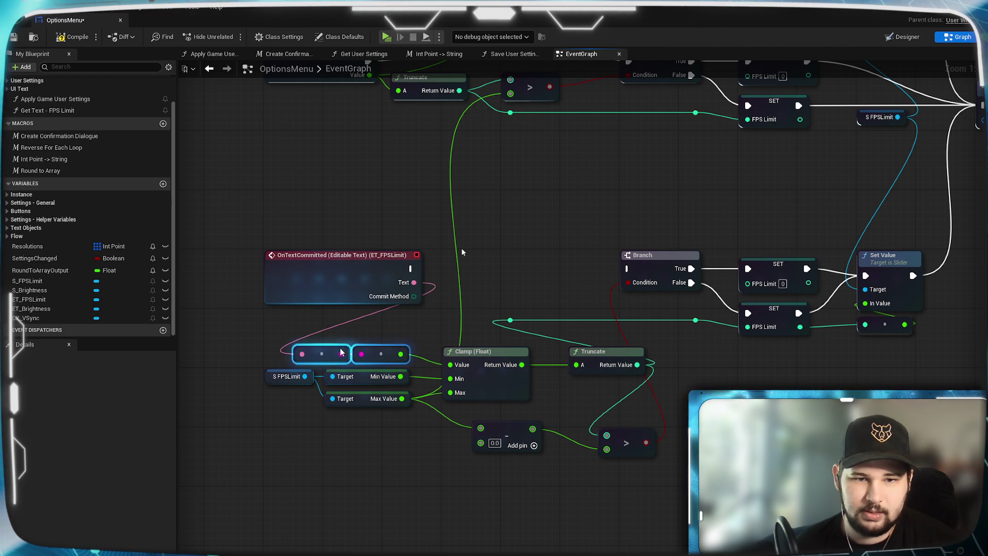
left_click(416, 432)
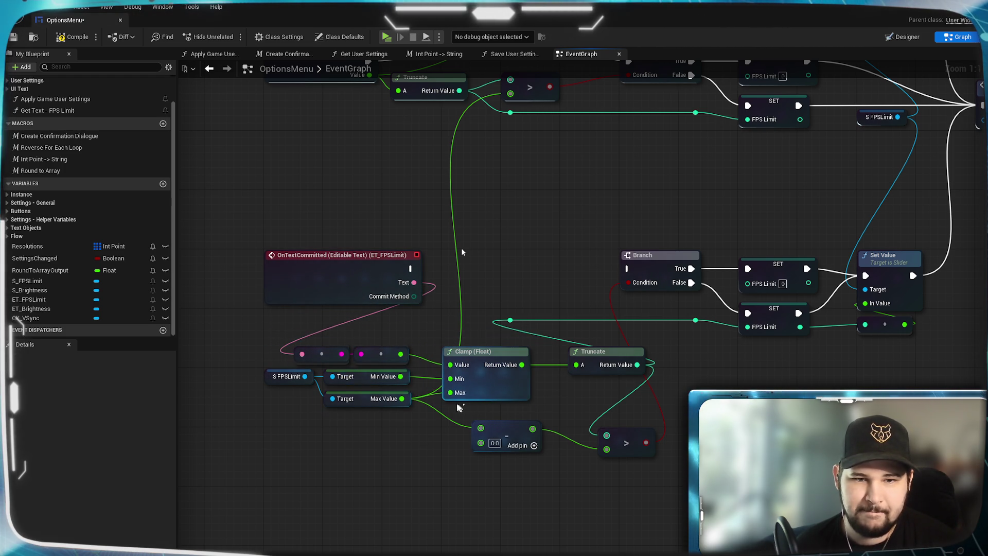
- Raise Clamp with its S FPSLimit getters and reroutes into an aligned row
left_click(473, 357)
mouse_move(474, 359)
left_mouse_down()
mouse_move(472, 341)
mouse_move(471, 351)
left_mouse_up()
mouse_move(257, 414)
left_mouse_down()
mouse_move(487, 343)
mouse_move(486, 371)
left_mouse_up()
left_click(529, 288)
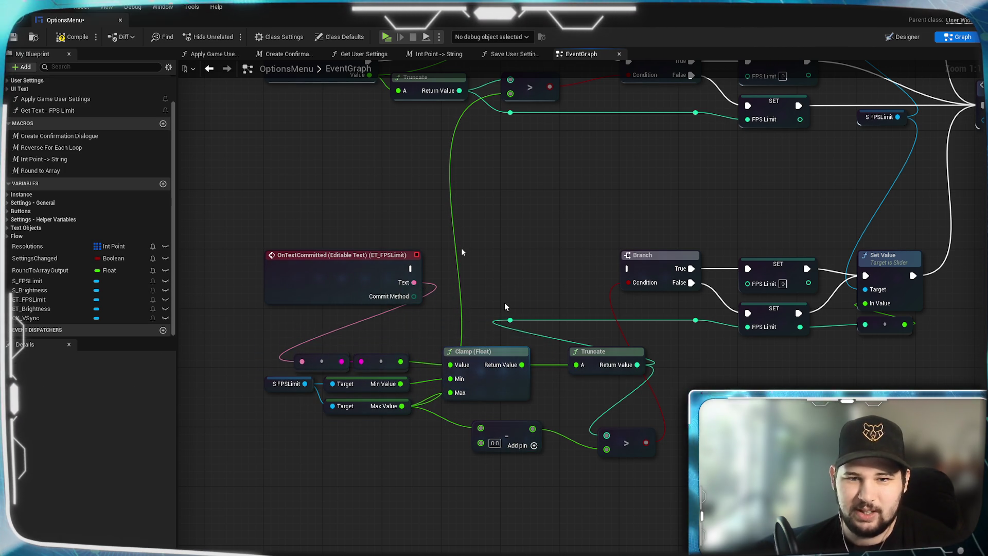
mouse_move(510, 320)
left_mouse_down()
mouse_move(554, 335)
mouse_move(690, 324)
mouse_move(529, 355)
left_mouse_up()
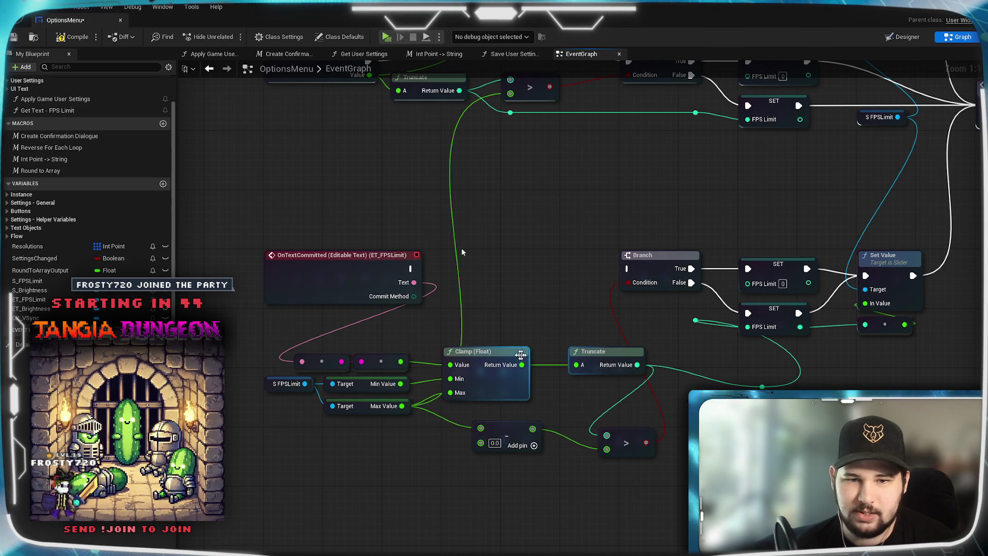
mouse_move(541, 417)
left_mouse_down()
mouse_move(361, 370)
mouse_move(260, 329)
left_mouse_up()
left_click_drag(480, 382, 480, 348)
left_click(490, 273)
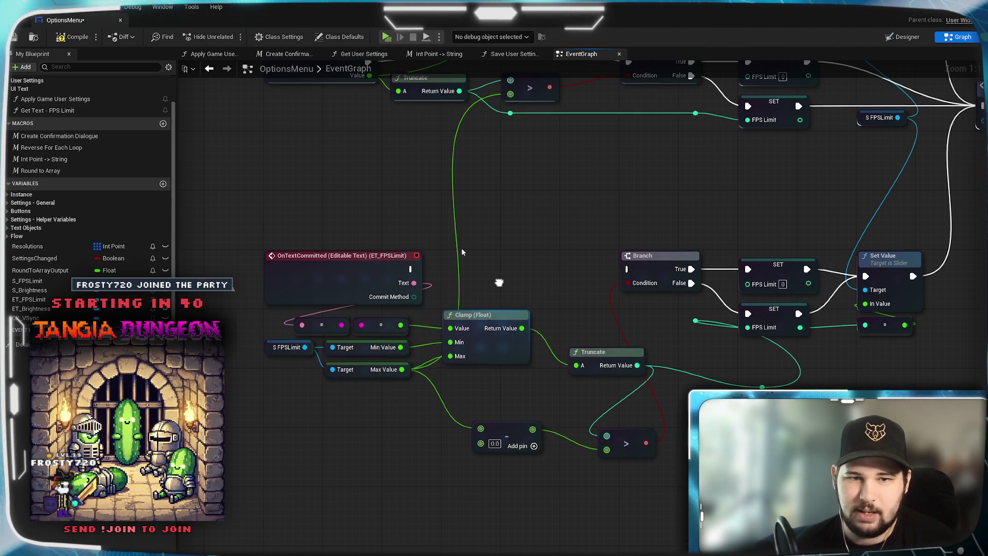
left_click_drag(499, 283, 492, 309)
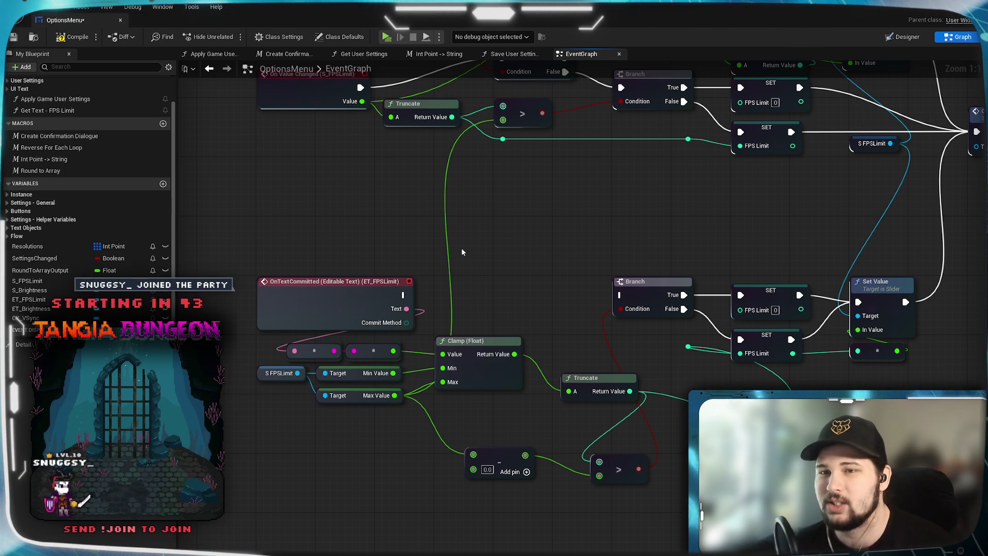
- Line Truncate up with Clamp's output and shift both nodes left together
left_click(581, 392)
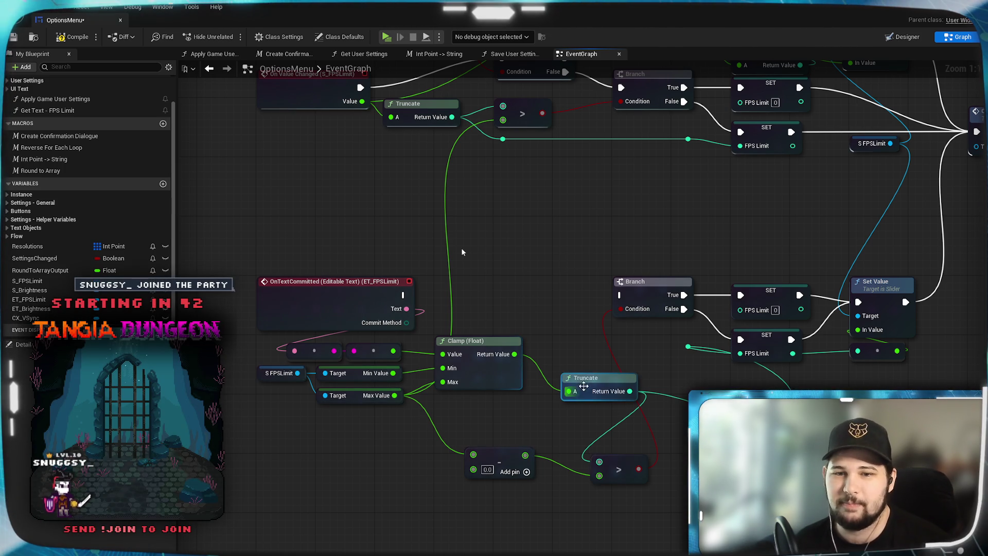
left_click_drag(557, 354, 560, 342)
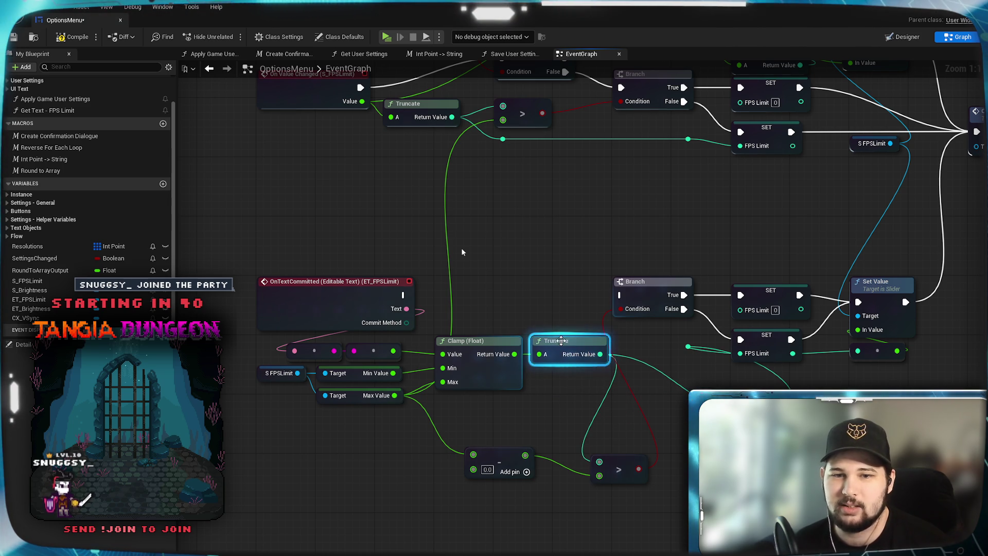
left_click(549, 285)
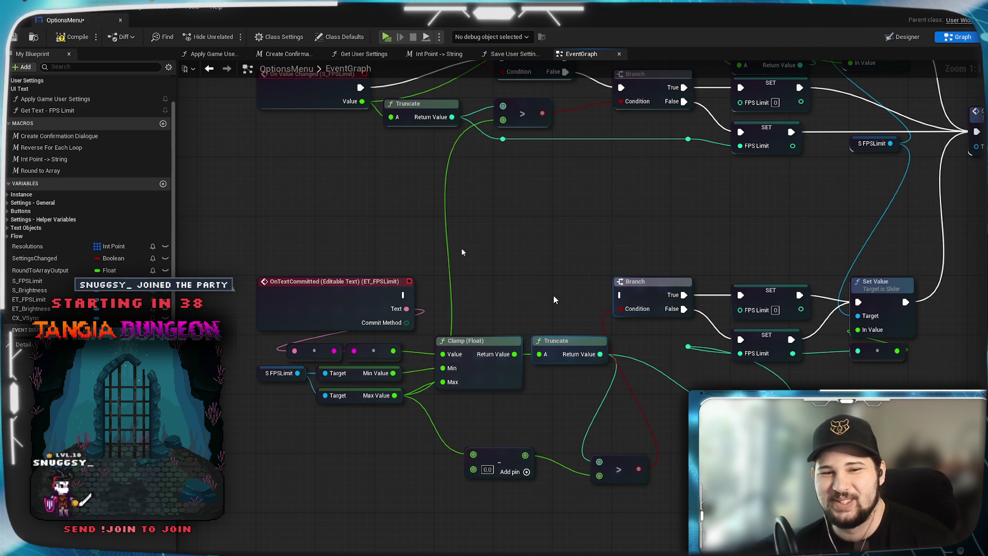
left_click_drag(517, 304, 559, 403)
left_click_drag(497, 345, 484, 354)
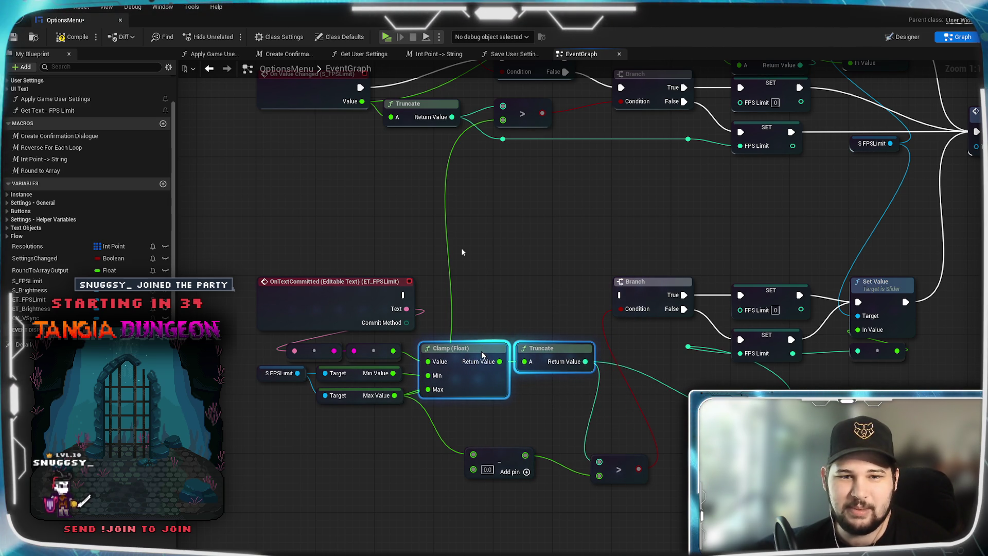
left_click(487, 288)
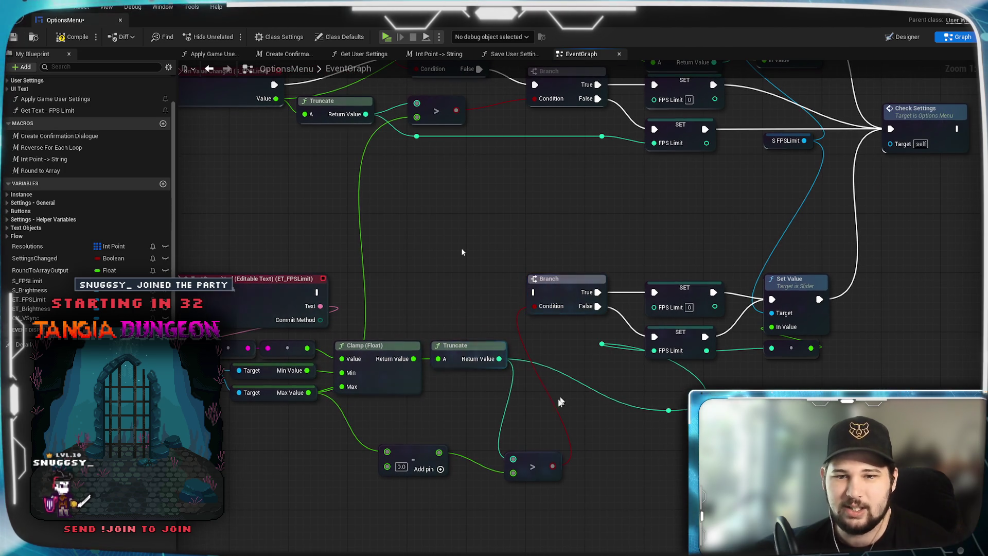
- Set the subtract node's value to 1.0 and place the greater-than node beside it
left_click_drag(423, 450, 385, 420)
left_click(357, 429)
type("1")
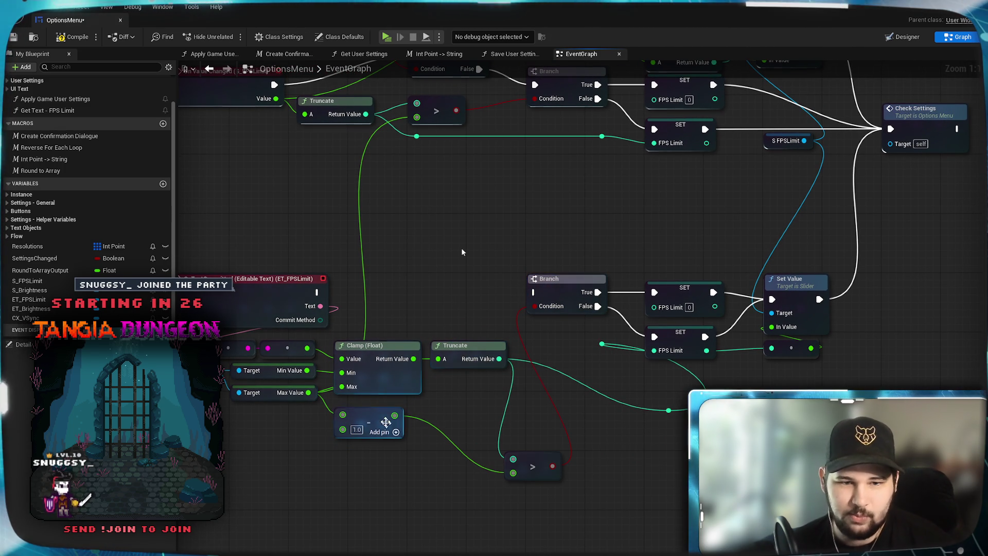
left_click_drag(370, 419, 371, 412)
left_click(461, 509)
left_click_drag(541, 460, 561, 387)
left_click(634, 425)
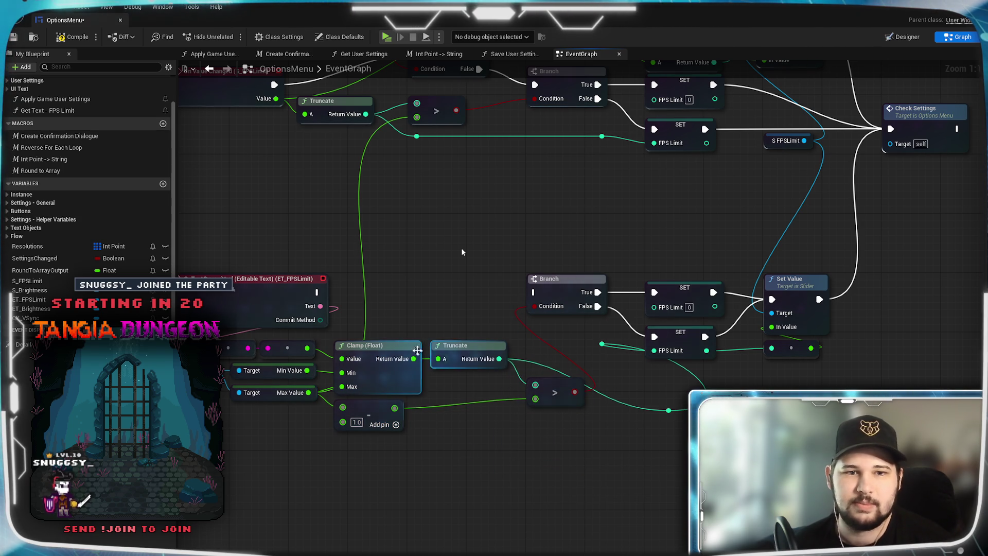
- Wire ET_FPSLimit's text commit to the lower Branch, feed Truncate into SET FPS Limit, delete reroute knots
left_click_drag(319, 292, 535, 293)
left_click_drag(672, 391, 597, 398)
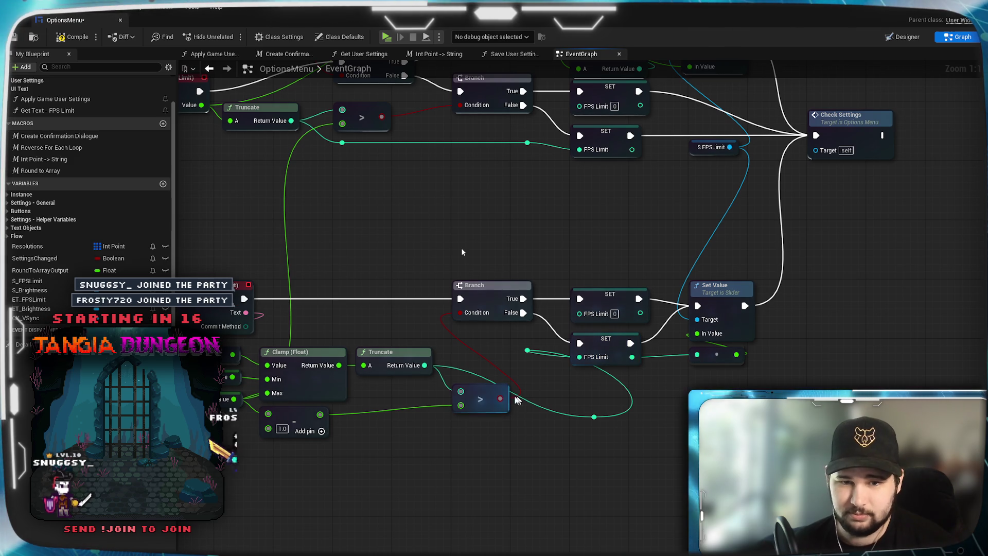
left_click_drag(424, 365, 578, 359)
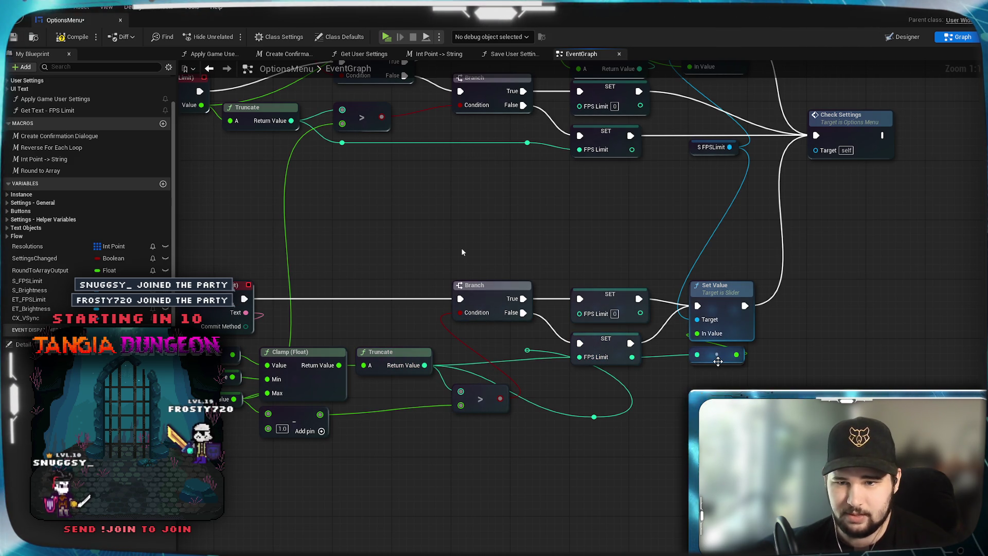
left_click_drag(709, 382, 709, 374)
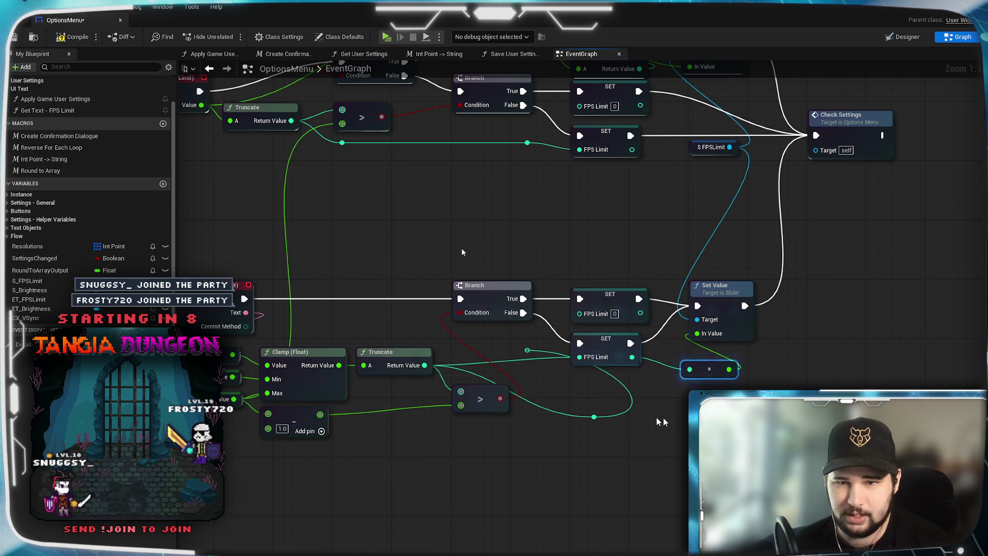
key("Delete")
left_click(593, 415)
key("Delete")
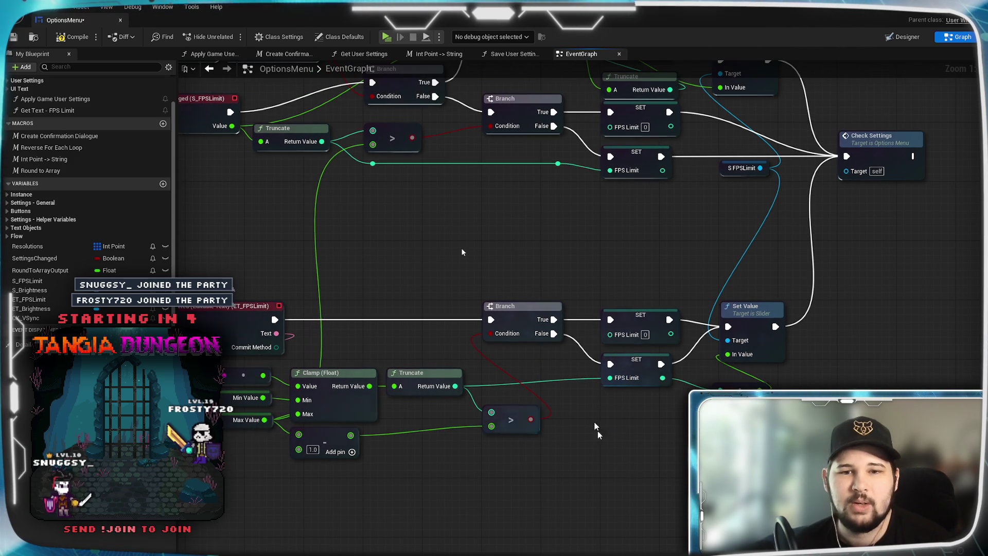
- Nudge the greater-than node up and box-select it with the subtract node
left_click(505, 409)
left_click_drag(505, 409, 504, 401)
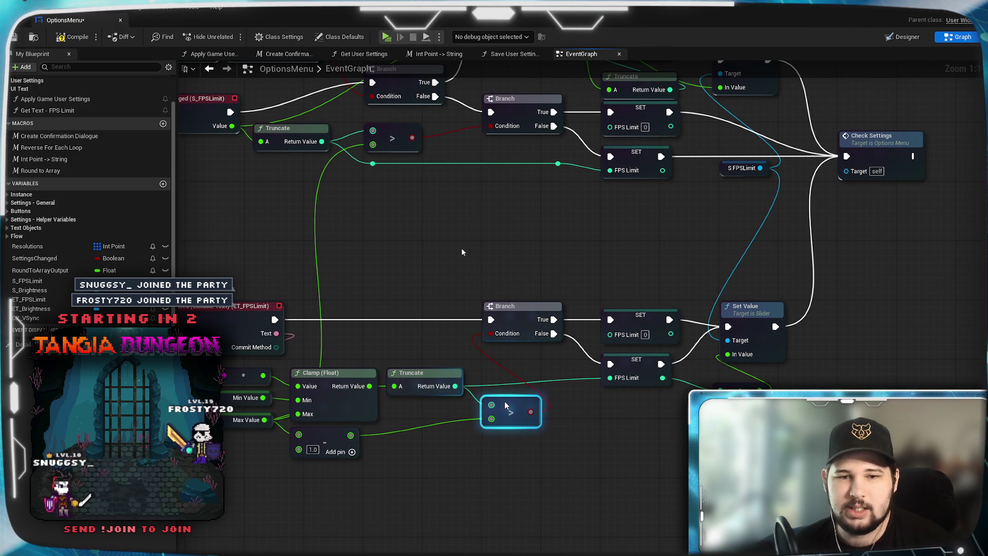
left_click_drag(551, 457, 554, 499)
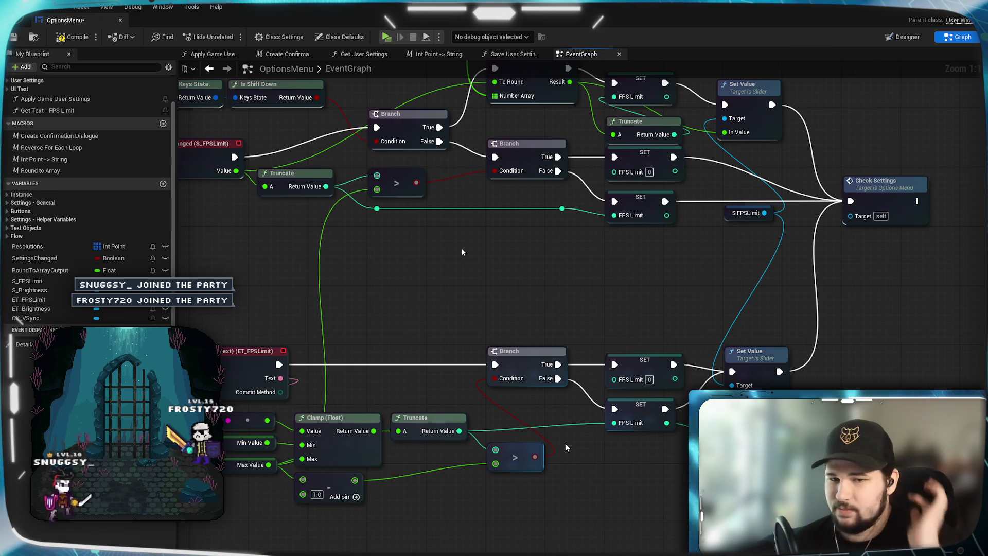
mouse_move(591, 526)
left_mouse_down()
mouse_move(342, 500)
mouse_move(293, 467)
mouse_move(469, 430)
mouse_move(496, 452)
left_mouse_up()
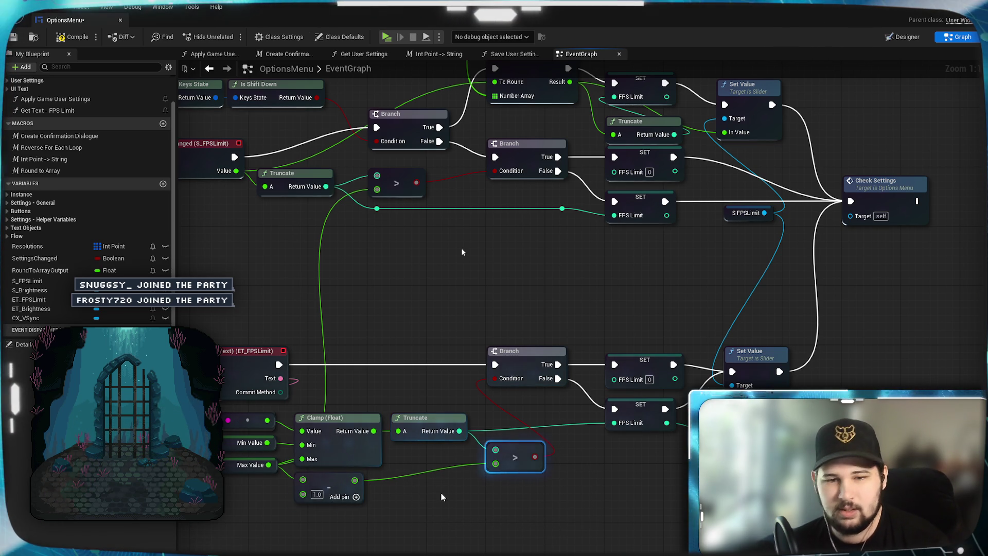
- Delete the greater-than and subtract nodes
key("Delete")
left_click(329, 485)
key("Delete")
left_click_drag(413, 511, 454, 505)
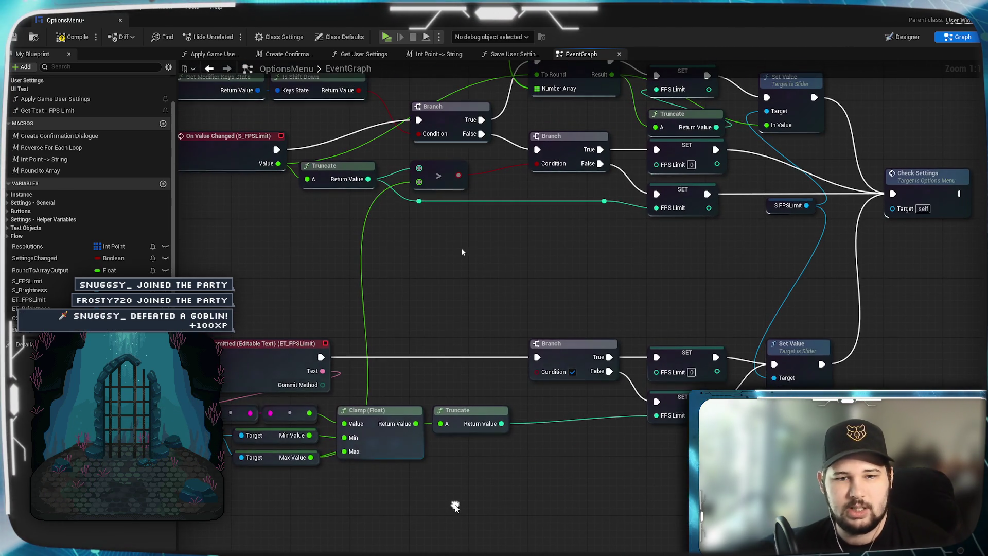
mouse_move(310, 458)
left_mouse_down()
mouse_move(476, 508)
mouse_move(420, 513)
left_mouse_up()
key("Escape")
- Add an == node from Truncate, wire Max Value in via two reroutes, and drive Branch Condition
left_click_drag(501, 423, 542, 490)
type("==")
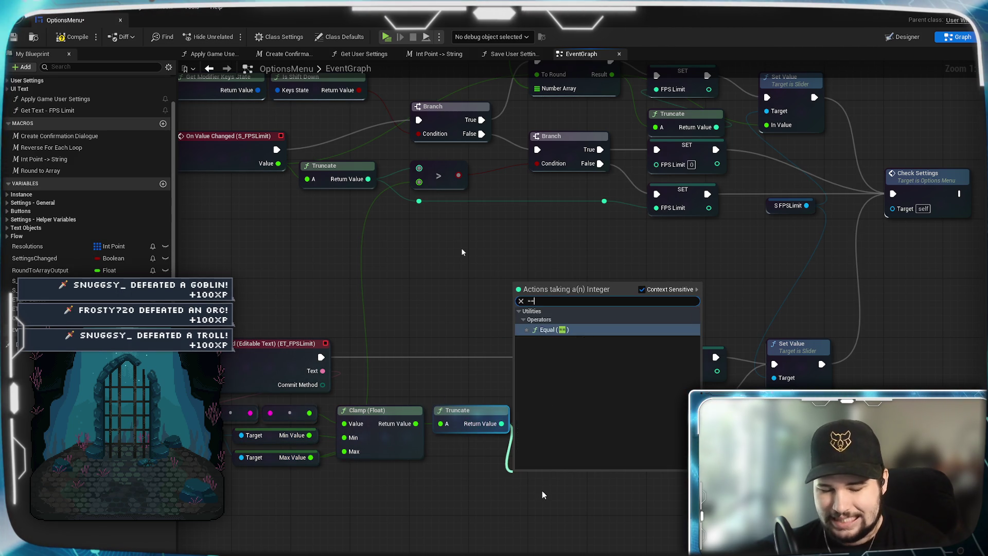
key("Return")
mouse_move(311, 457)
left_mouse_down()
mouse_move(530, 502)
mouse_move(554, 460)
mouse_move(553, 442)
left_mouse_up()
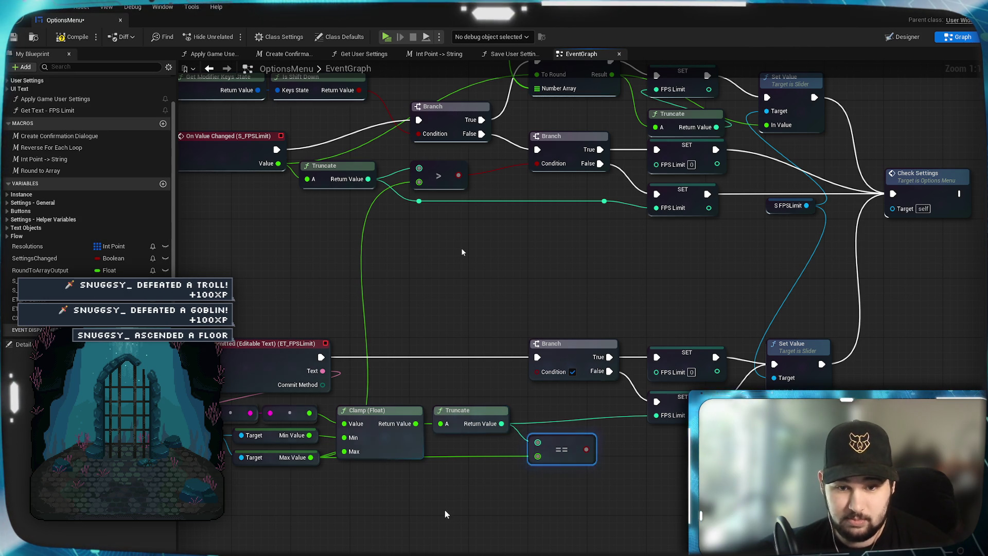
double_click(446, 455)
left_click_drag(446, 459, 350, 474)
double_click(488, 459)
left_click_drag(488, 458, 500, 476)
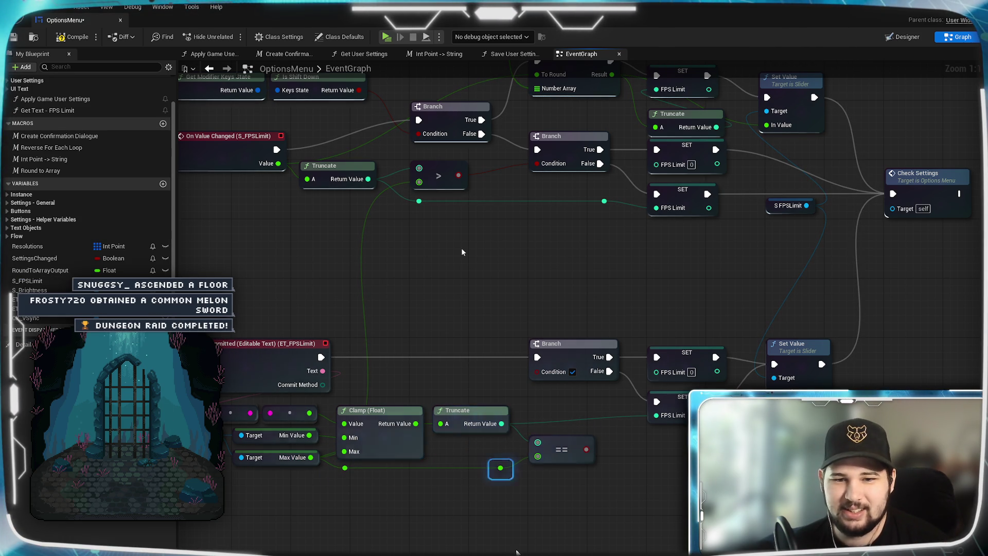
mouse_move(586, 449)
left_mouse_down()
mouse_move(531, 384)
mouse_move(537, 371)
left_mouse_up()
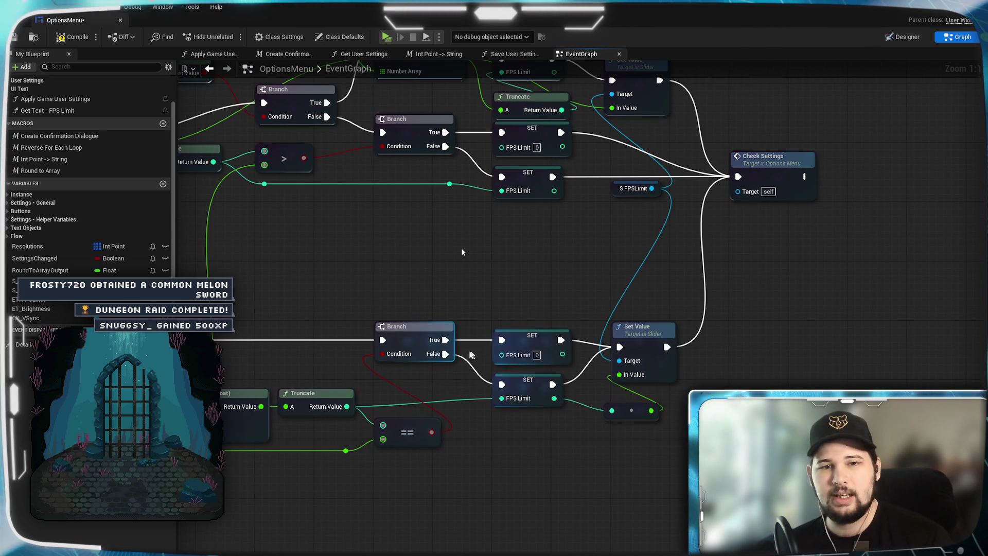
- Shift the lower Branch and its two SET nodes further right
left_click(521, 339)
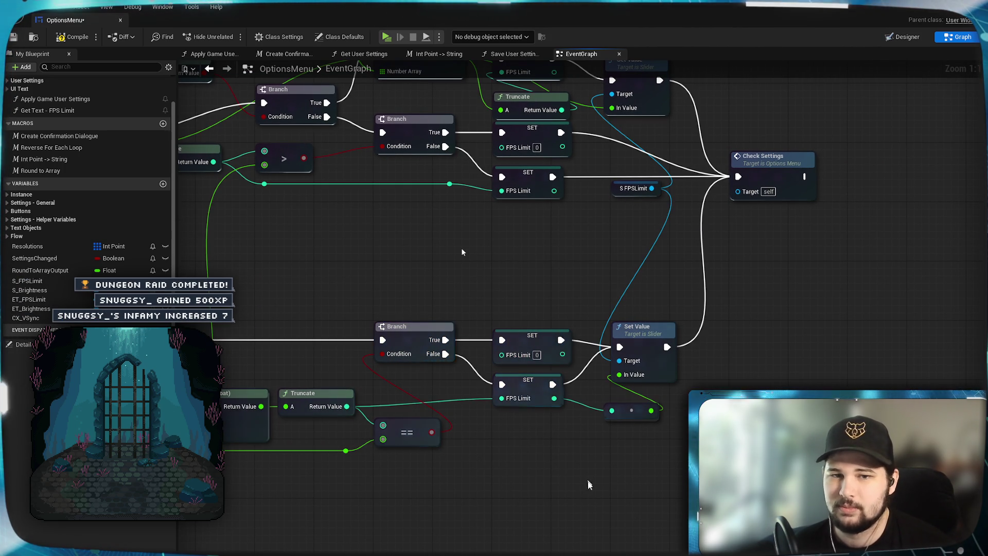
left_click_drag(544, 476, 596, 489)
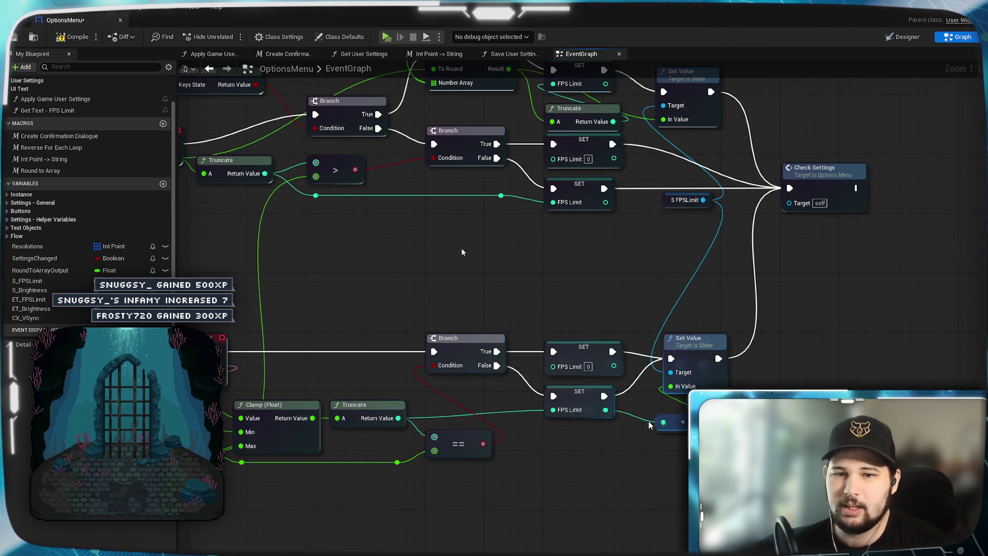
left_click_drag(692, 348, 778, 353)
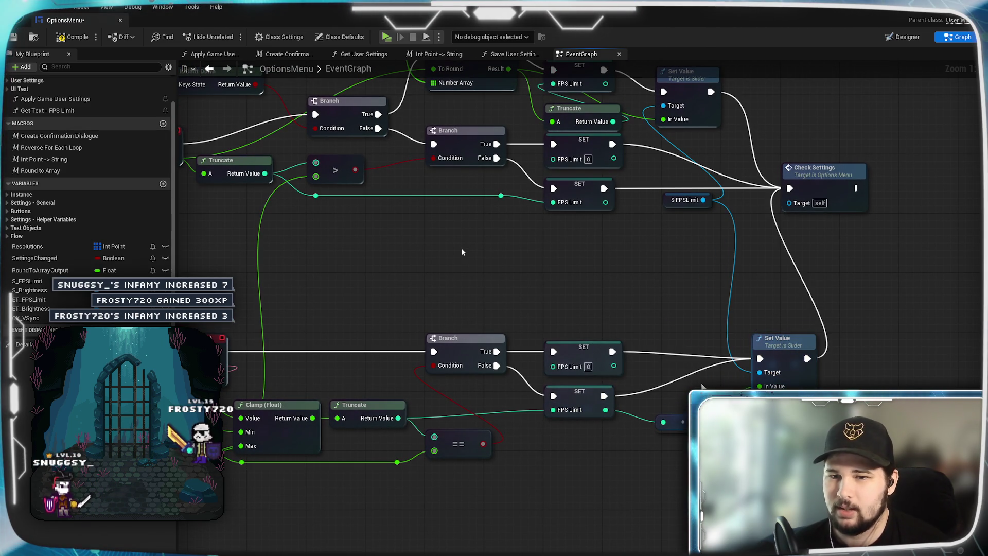
left_click(483, 358)
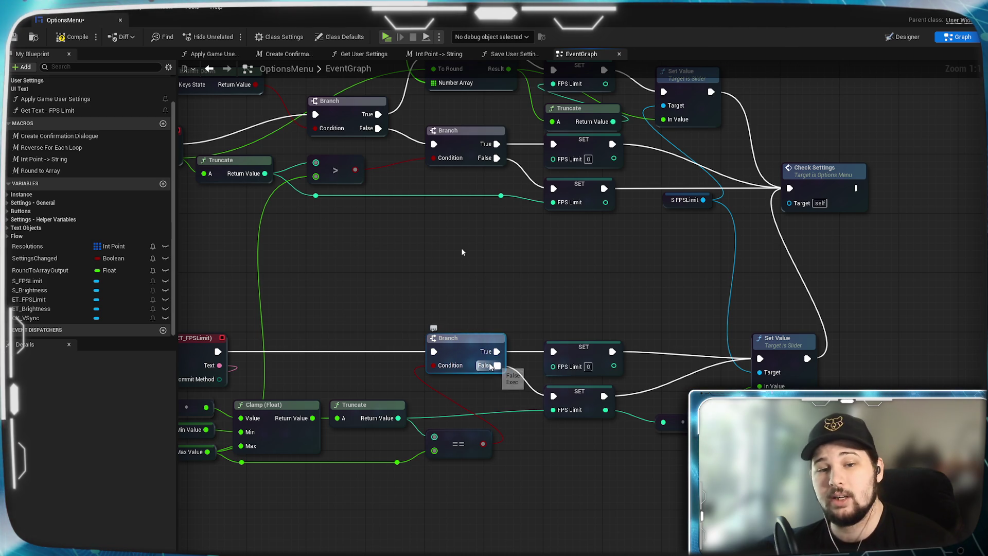
left_click_drag(462, 252, 584, 242)
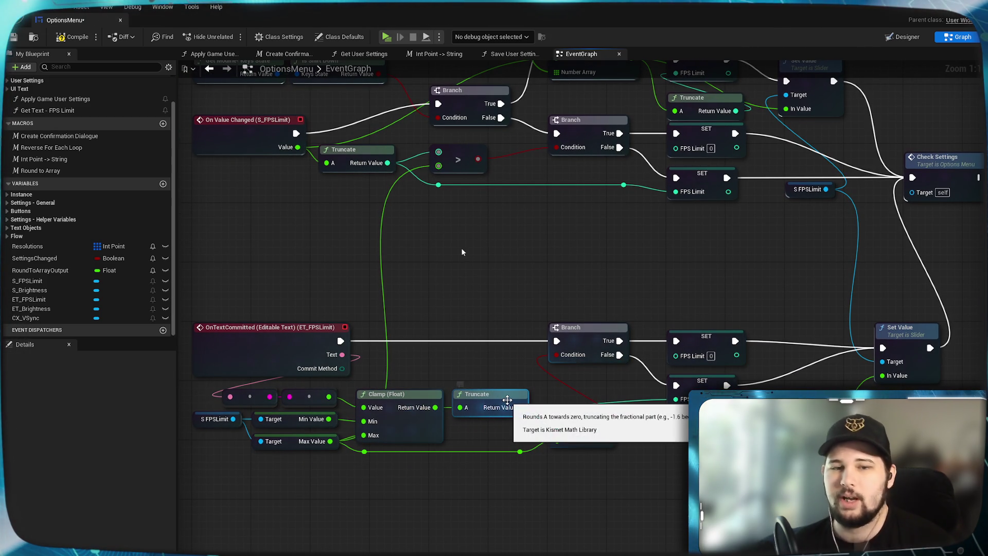
mouse_move(681, 432)
left_mouse_down()
mouse_move(629, 443)
mouse_move(569, 380)
mouse_move(619, 357)
mouse_move(690, 358)
left_mouse_up()
left_click(564, 358, "ctrl")
left_click(687, 295)
- Pull the hidden reroute node into open space and reposition the lower Set Value node
left_click_drag(686, 294, 498, 276)
mouse_move(582, 419)
left_mouse_down()
mouse_move(670, 439)
mouse_move(606, 486)
left_mouse_up()
left_click_drag(622, 380, 710, 380)
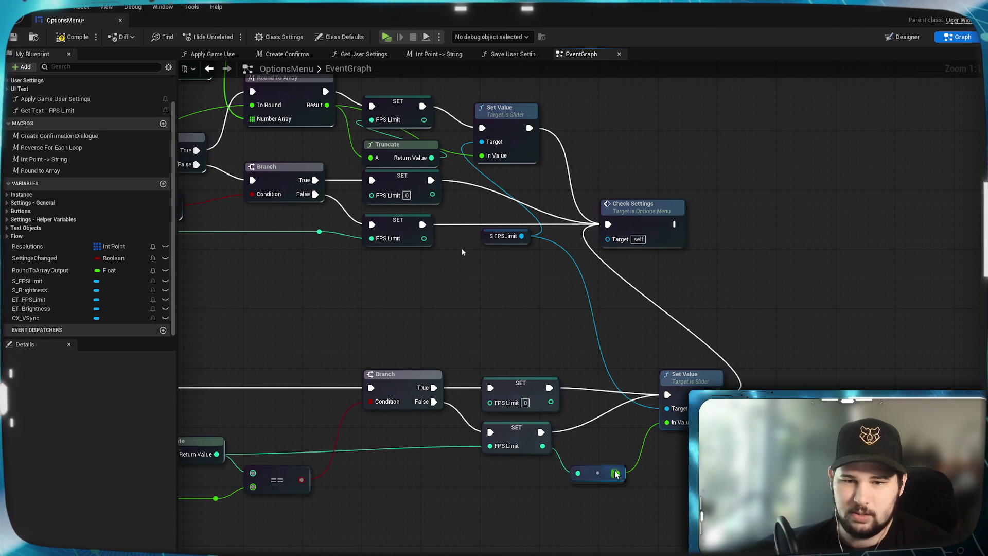
mouse_move(621, 473)
left_mouse_down()
mouse_move(601, 451)
mouse_move(572, 484)
mouse_move(530, 462)
left_mouse_up()
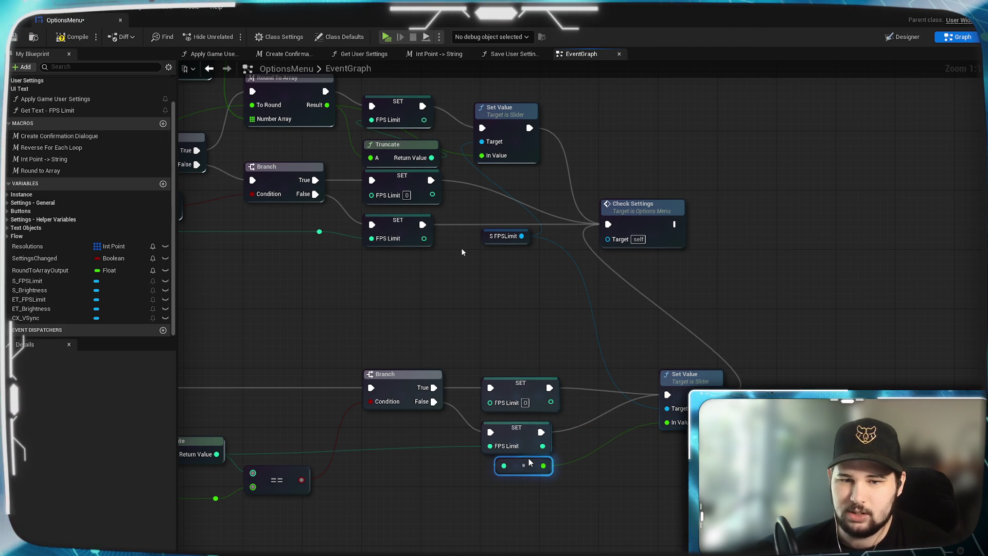
left_click(462, 252)
left_click_drag(690, 383, 631, 376)
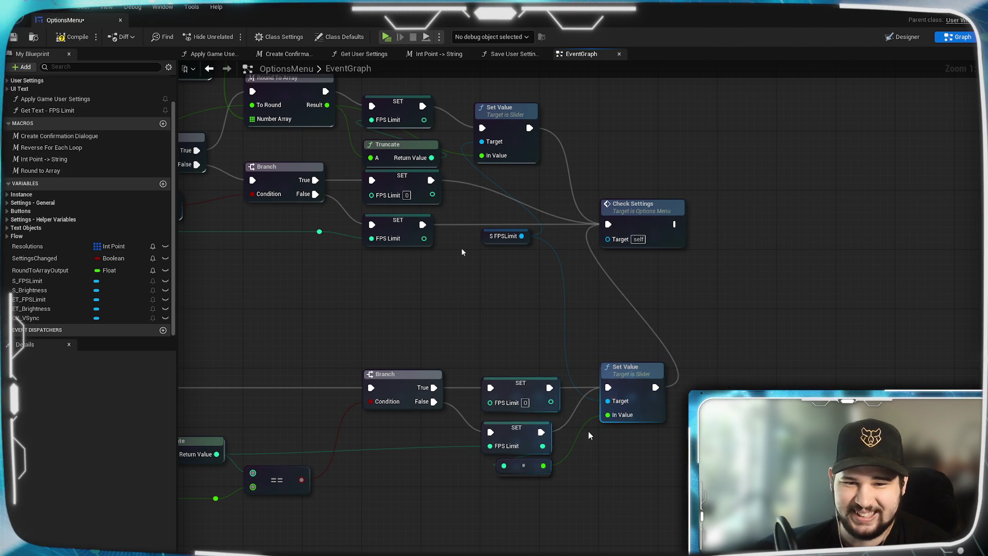
- Delete the spare S FPSLimit getter node
left_click_drag(615, 471, 766, 447)
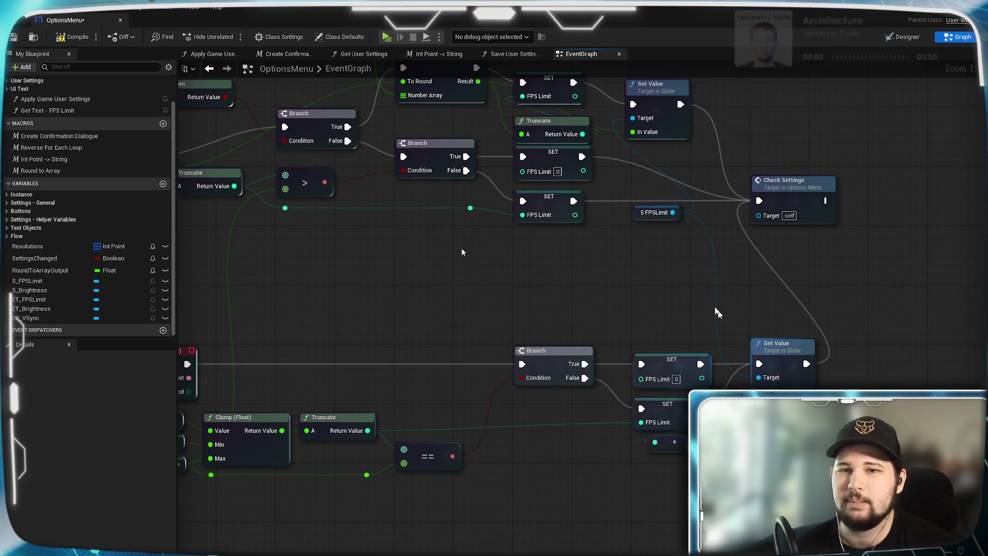
mouse_move(675, 215)
left_mouse_down()
mouse_move(678, 349)
mouse_move(720, 347)
left_mouse_up()
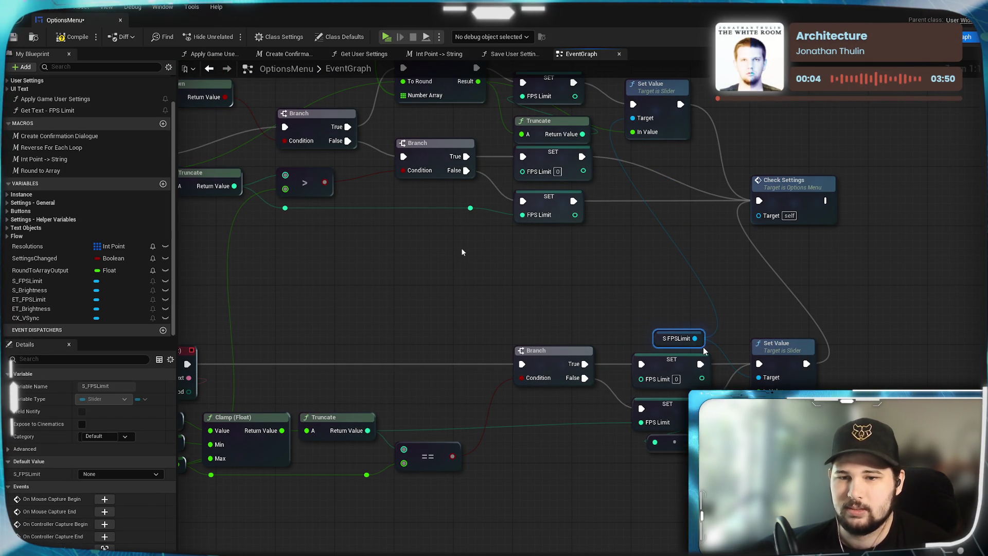
left_click(700, 342)
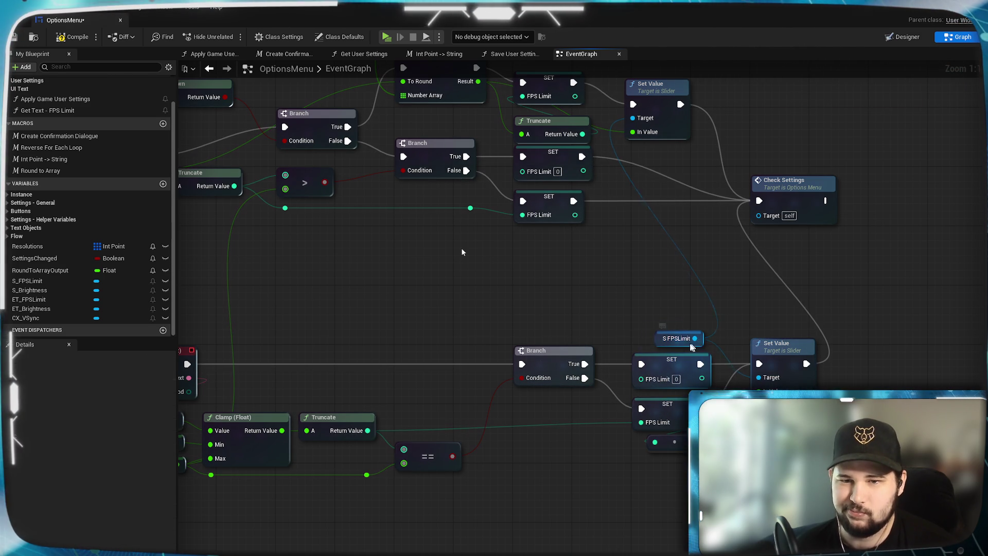
left_click_drag(699, 345, 679, 346)
left_click(462, 252)
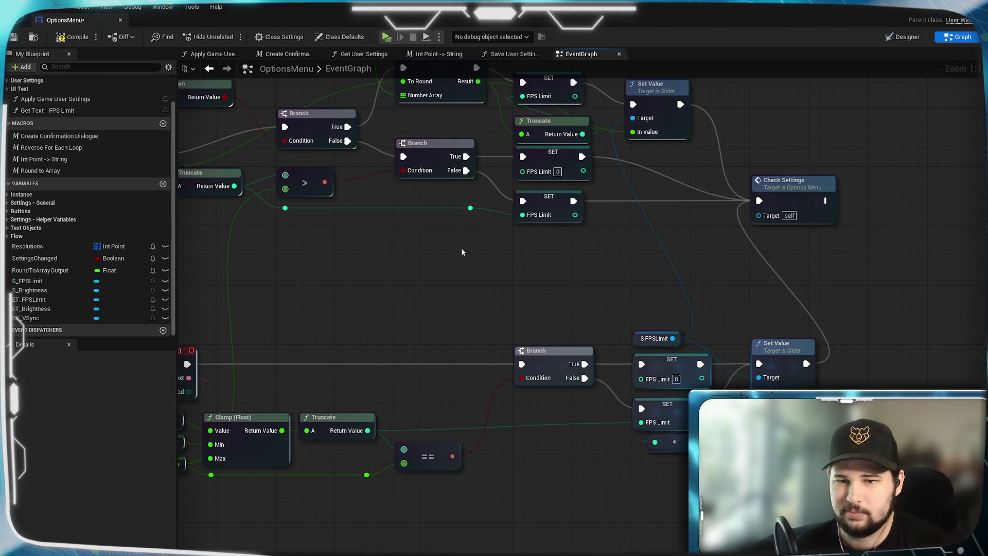
key("Delete")
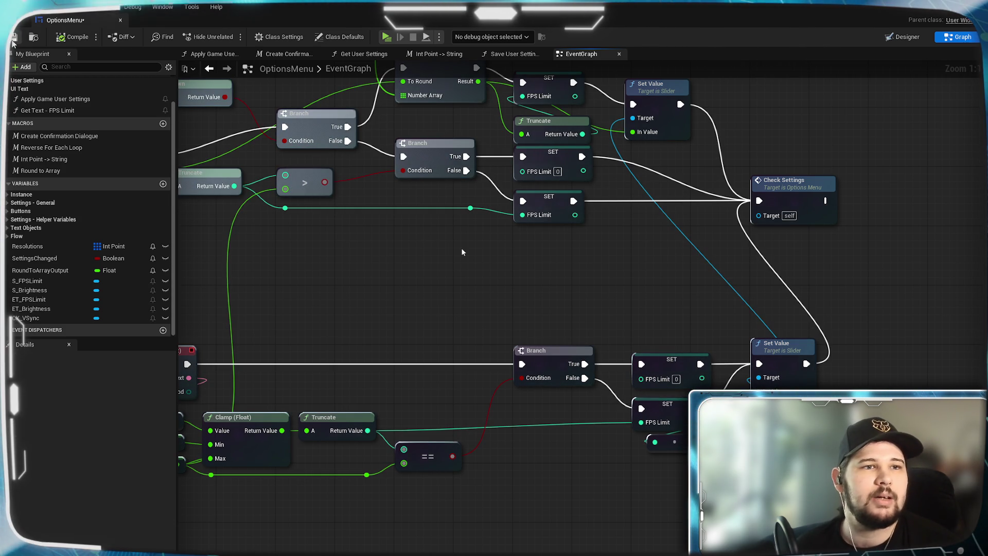
- Drag the lower SET FPS Limit node level with its neighbouring nodes
mouse_move(427, 302)
left_mouse_down()
mouse_move(622, 257)
mouse_move(653, 265)
left_mouse_up()
scroll(461, 253, "down", 2)
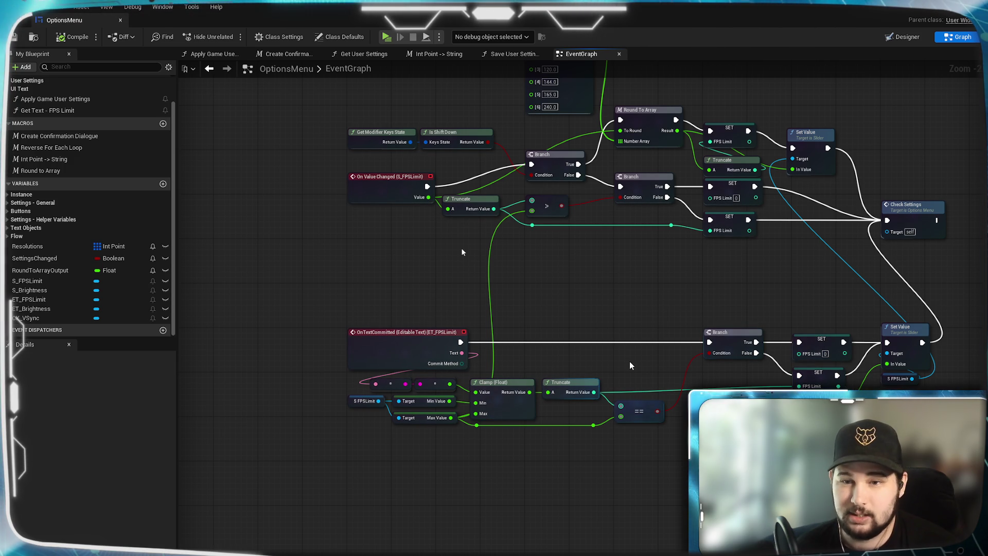
scroll(751, 414, "up", 1)
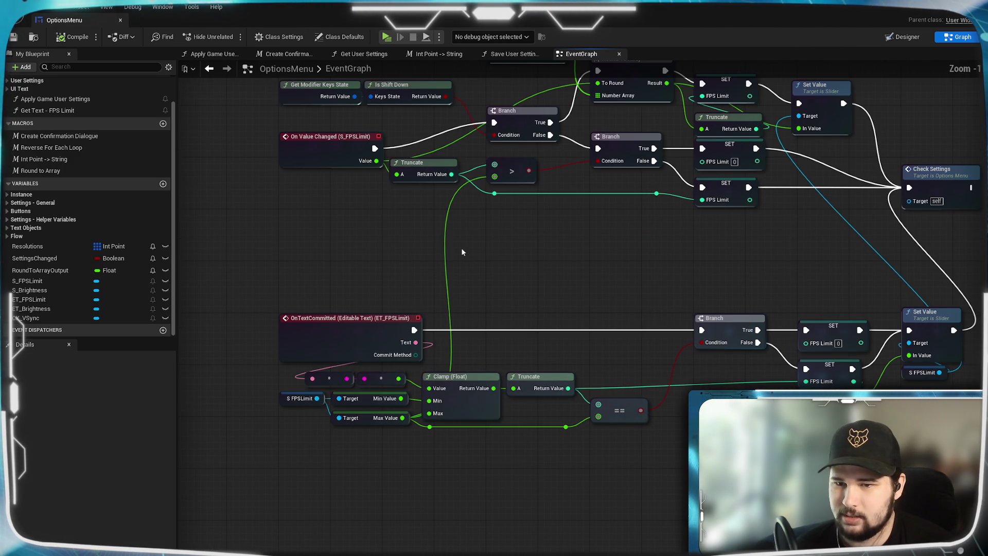
left_click_drag(810, 402, 654, 394)
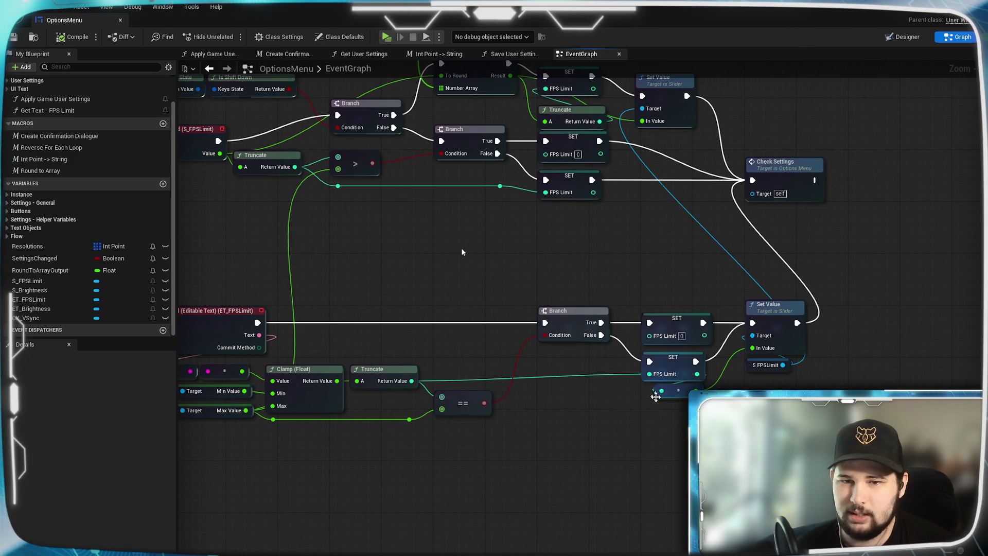
left_click(664, 363)
scroll(665, 359, "up", 1)
left_click_drag(664, 360, 680, 369)
left_click(657, 466)
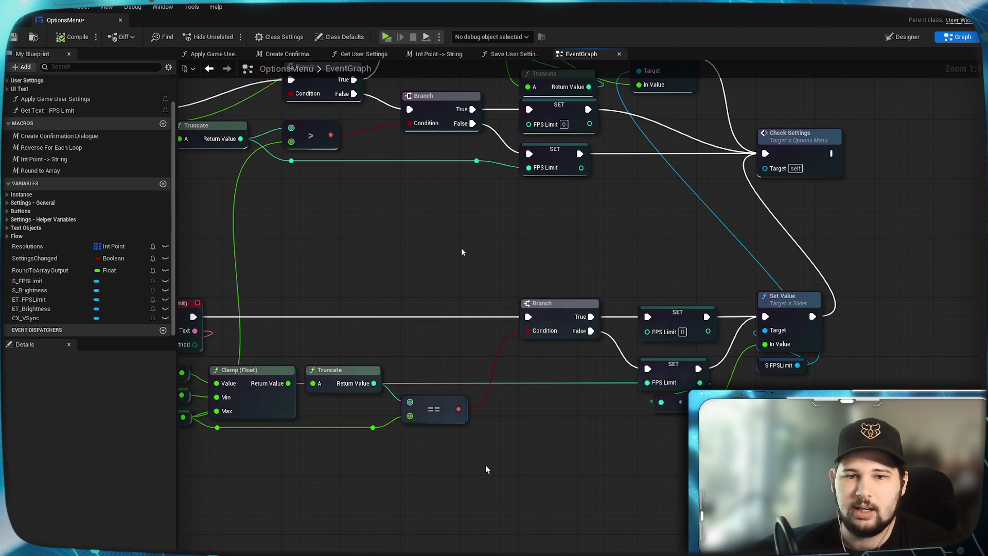
- Zoom out over both FPS event chains and save the OptionsMenu blueprint
left_click_drag(485, 469, 477, 433)
scroll(477, 434, "down", 1)
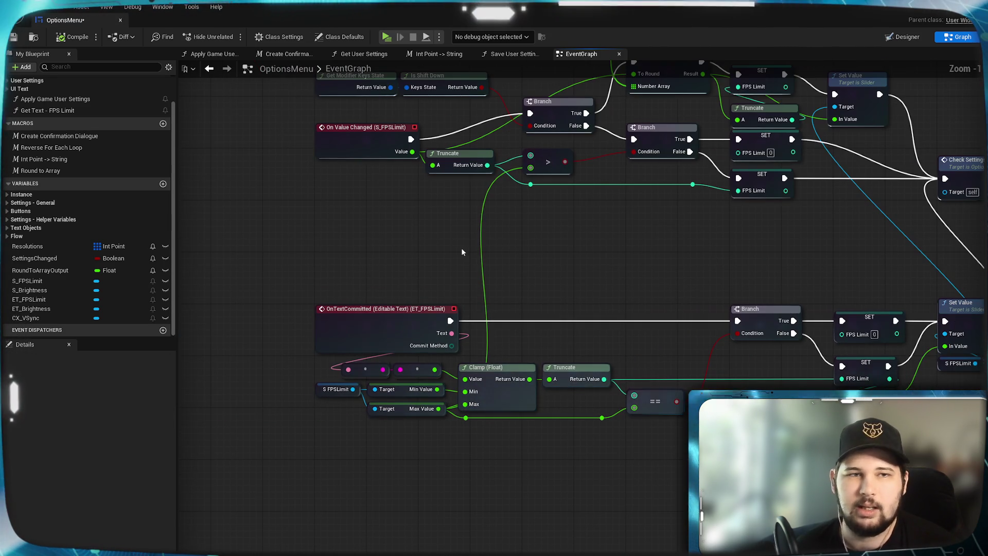
left_click(14, 37)
mouse_move(642, 301)
left_mouse_down()
mouse_move(543, 345)
mouse_move(572, 456)
left_mouse_up()
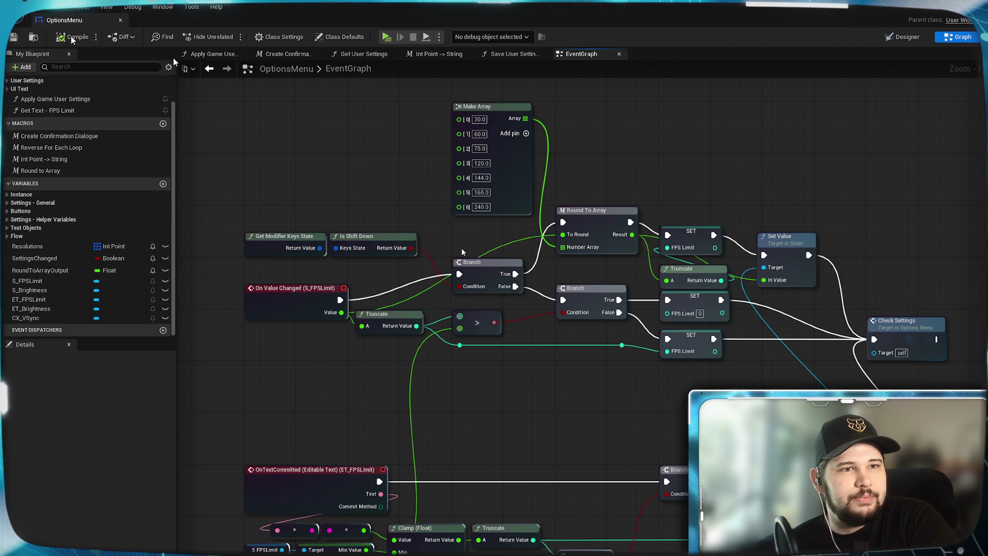
- Save OptionsMenu once more and switch to the Designer layout
left_click(14, 38)
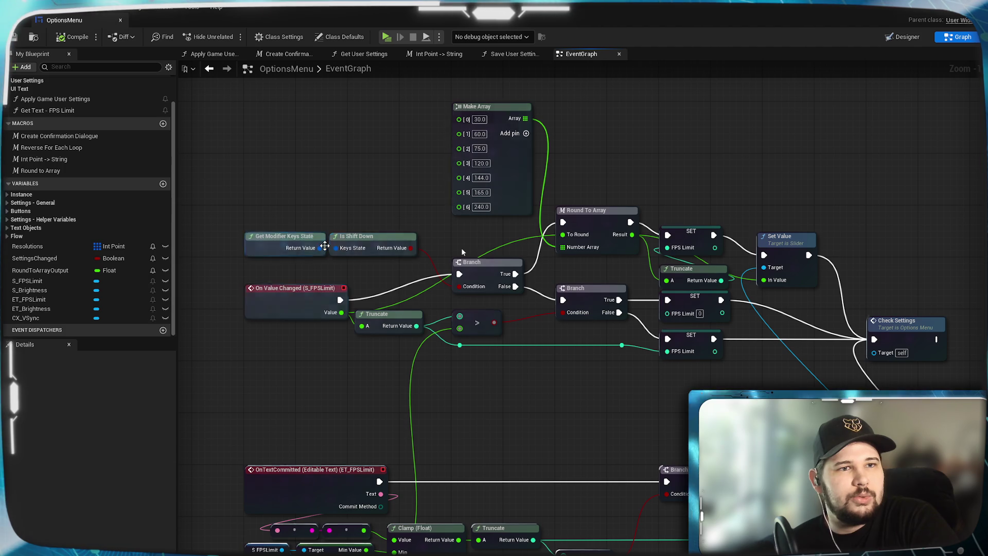
mouse_move(709, 163)
left_mouse_down()
mouse_move(684, 134)
mouse_move(706, 153)
left_mouse_up()
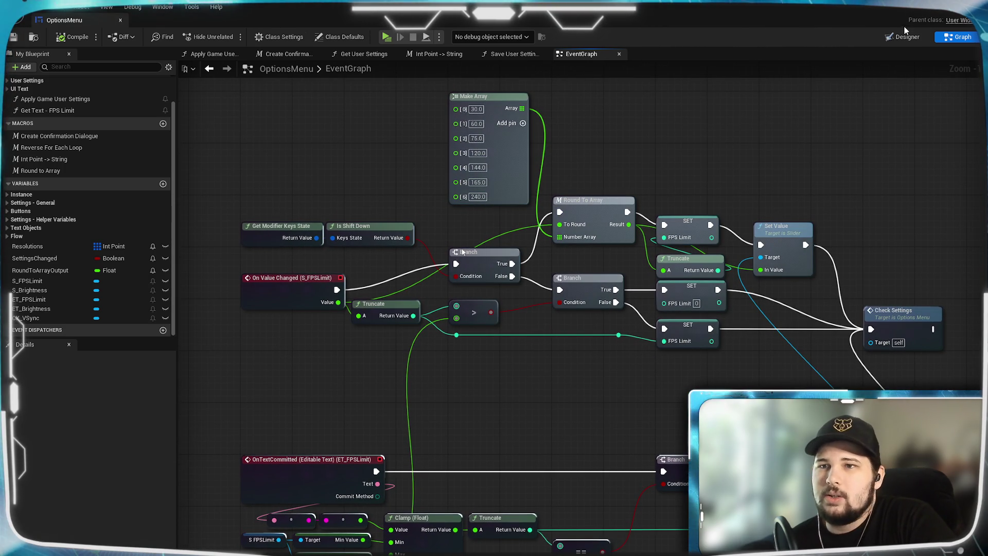
left_click(906, 36)
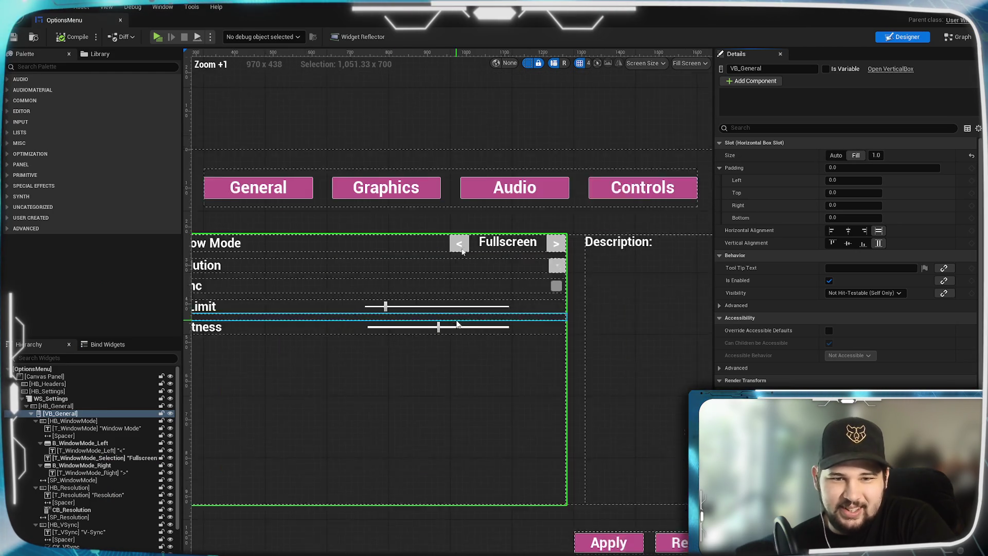
- Select the S_FPSLimit slider in the Designer layout
scroll(458, 324, "up", 2)
left_click(432, 301)
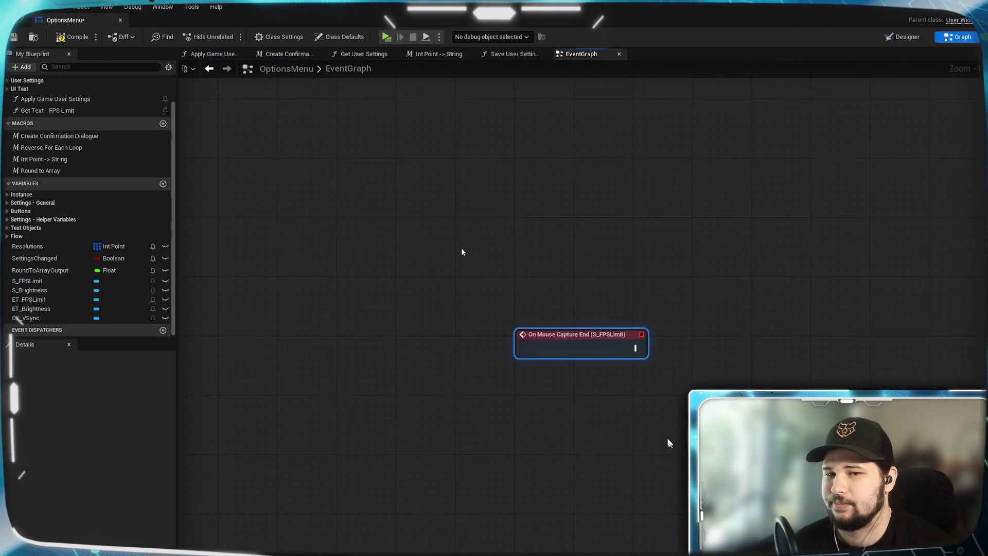
- Move Check Settings right and down, then delete the On Mouse Capture End event
mouse_move(363, 432)
left_mouse_down()
mouse_move(304, 462)
mouse_move(255, 466)
mouse_move(296, 370)
mouse_move(710, 239)
left_mouse_up()
scroll(462, 252, "up", 4)
left_click_drag(520, 327, 582, 341)
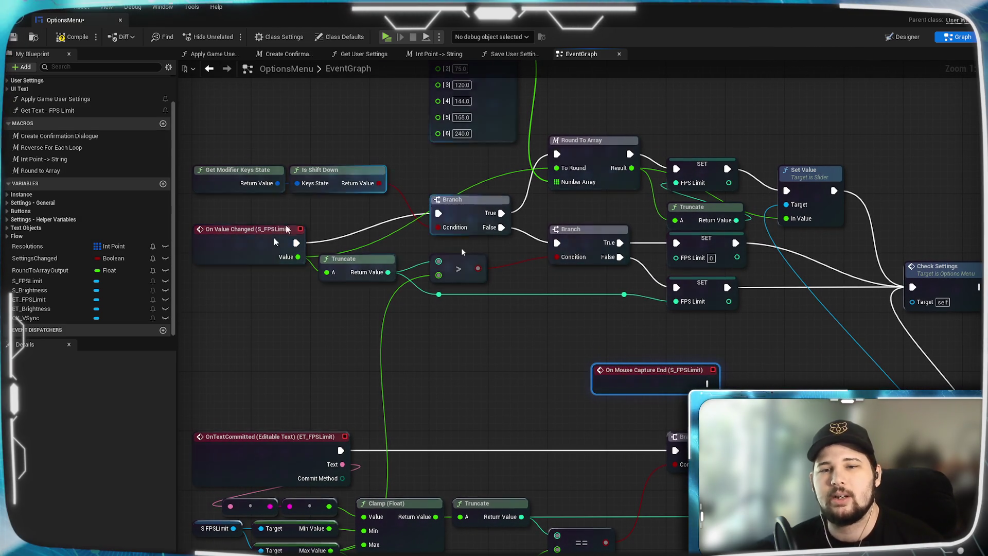
left_click_drag(742, 332, 461, 337)
mouse_move(660, 270)
left_mouse_down()
mouse_move(697, 301)
mouse_move(807, 279)
mouse_move(792, 283)
left_mouse_up()
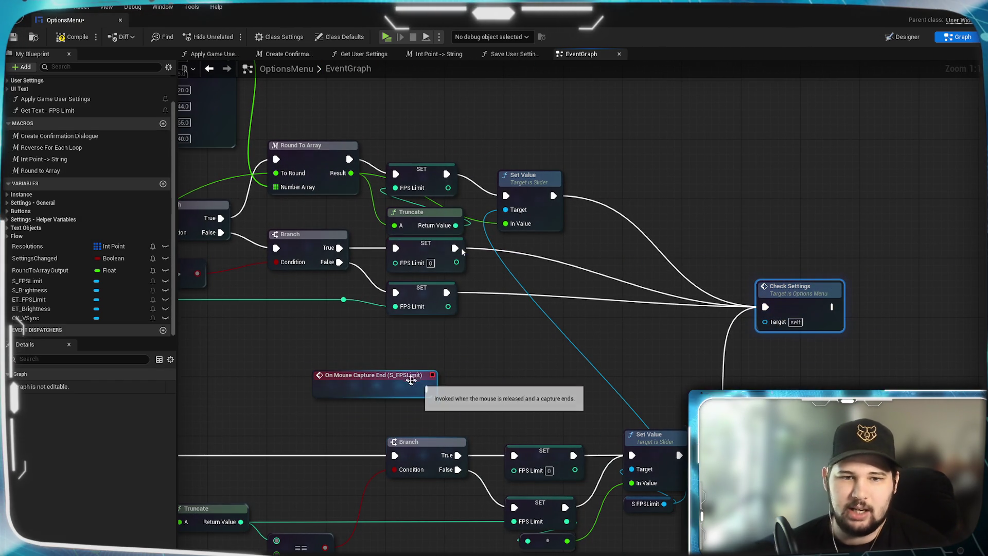
left_click_drag(381, 387, 624, 349)
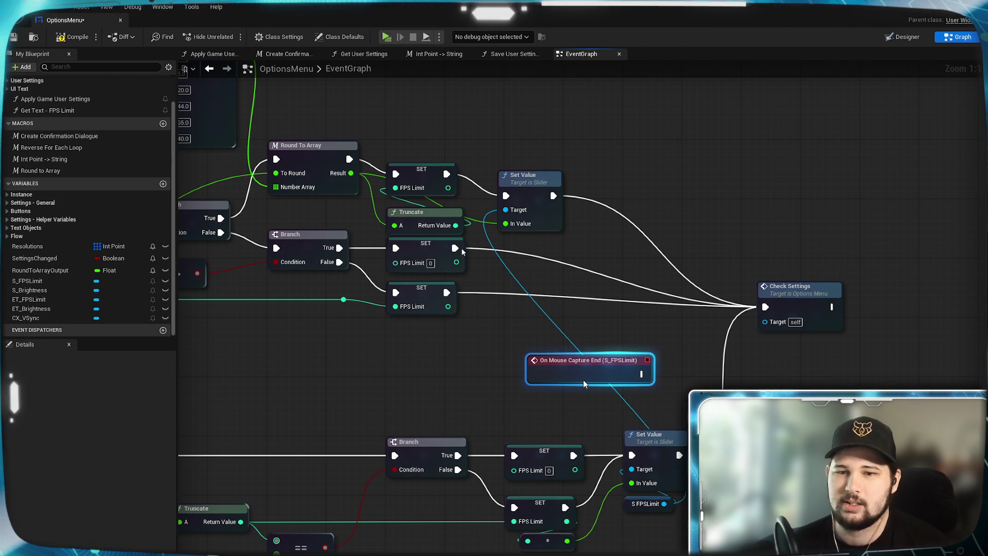
key("Delete")
- Review the array, Branch and text-commit nodes, then save the OptionsMenu blueprint
mouse_move(462, 251)
left_mouse_down()
mouse_move(776, 261)
mouse_move(590, 281)
left_mouse_up()
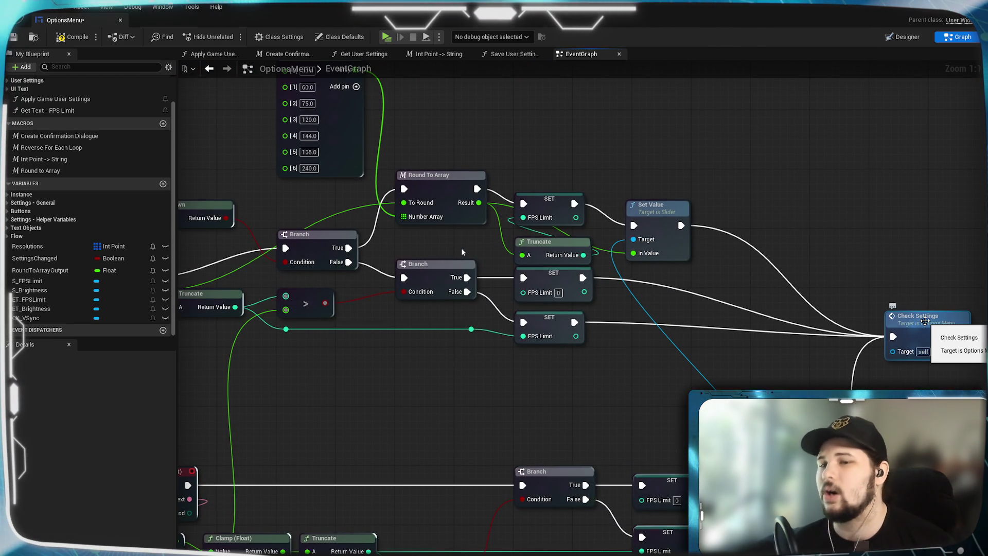
mouse_move(626, 406)
left_mouse_down()
mouse_move(767, 385)
mouse_move(486, 359)
left_mouse_up()
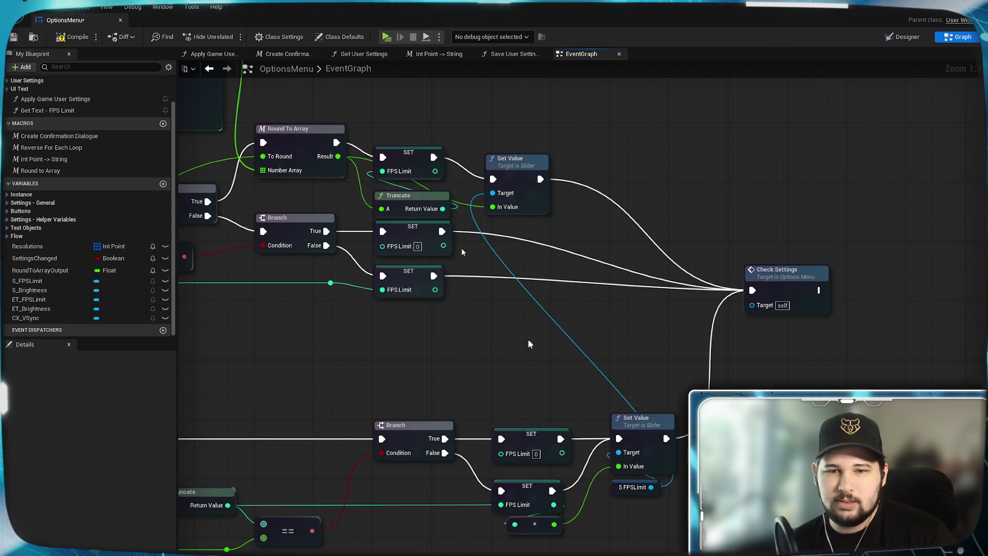
left_click_drag(492, 337, 558, 349)
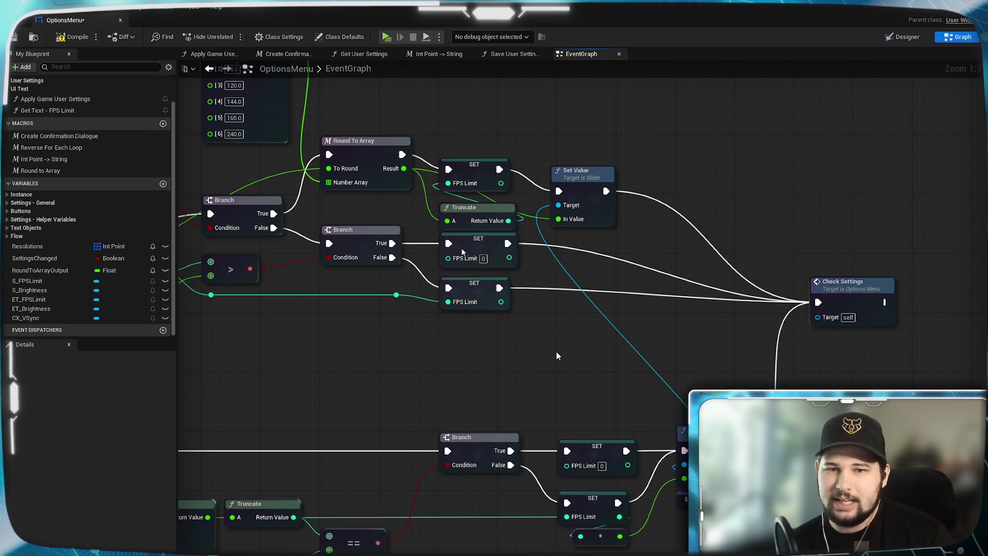
mouse_move(468, 358)
left_mouse_down()
mouse_move(537, 365)
mouse_move(474, 347)
mouse_move(709, 364)
left_mouse_up()
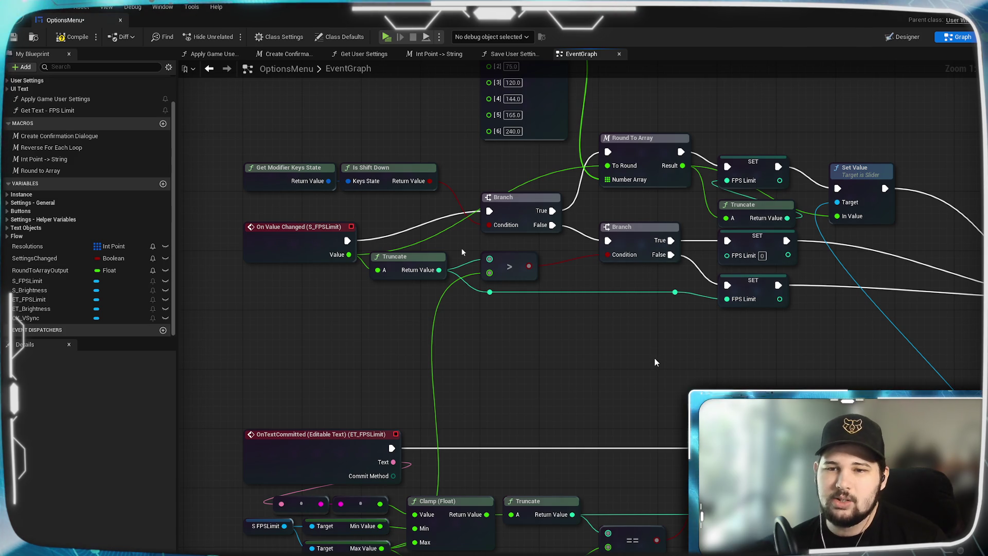
mouse_move(630, 371)
left_mouse_down()
mouse_move(556, 389)
mouse_move(625, 407)
left_mouse_up()
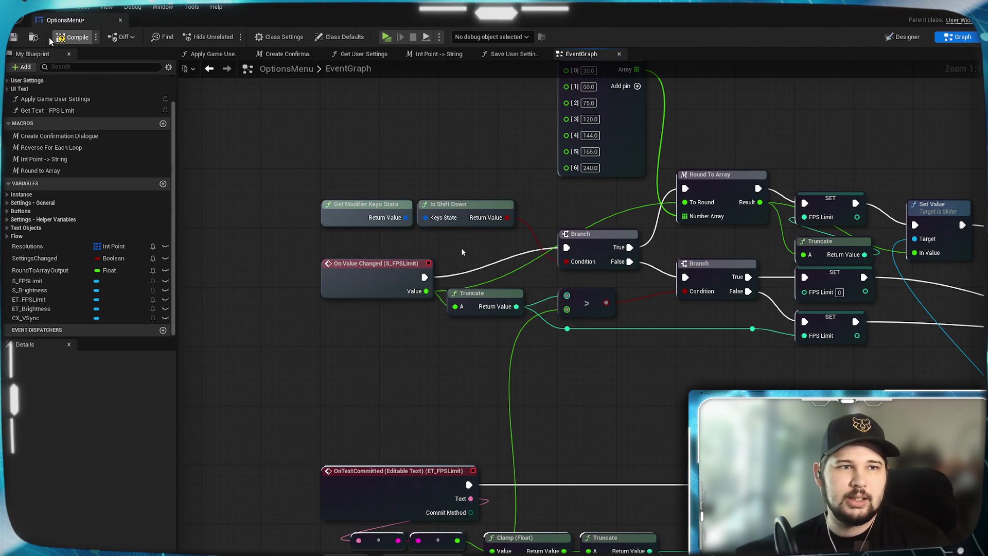
left_click(14, 38)
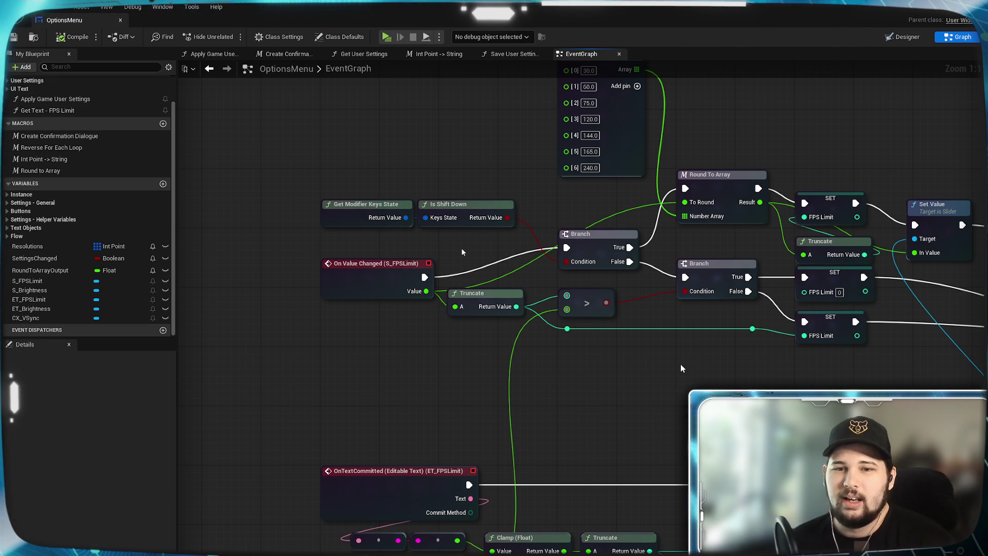
- Pan to the Make Array of FPS presets 30, 60, 75, 120, 144, 165, 240
mouse_move(680, 363)
left_mouse_down()
mouse_move(790, 381)
mouse_move(600, 415)
mouse_move(638, 429)
mouse_move(703, 425)
left_mouse_up()
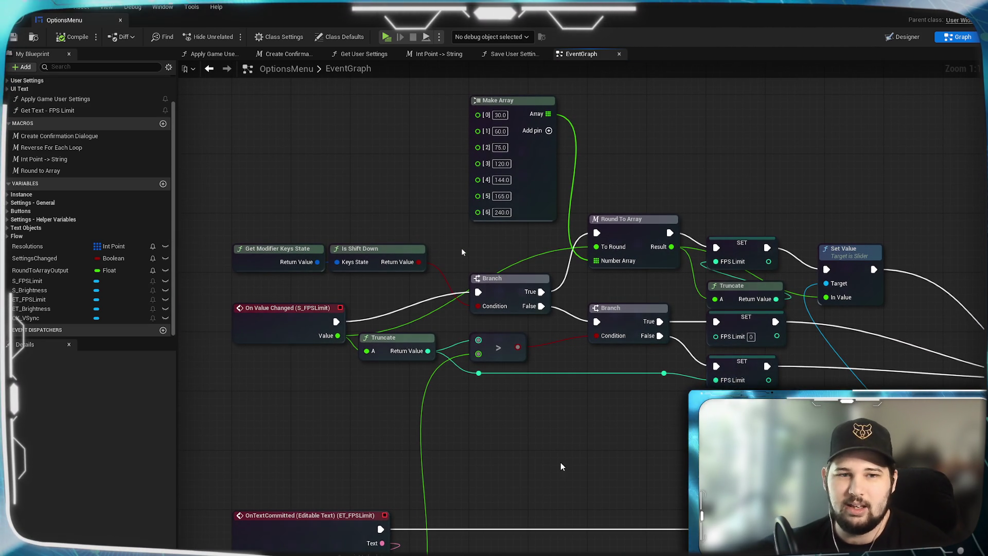
- Lower Truncate, raise On Value Changed, and place the shift-check nodes below it
left_click_drag(561, 462, 519, 443)
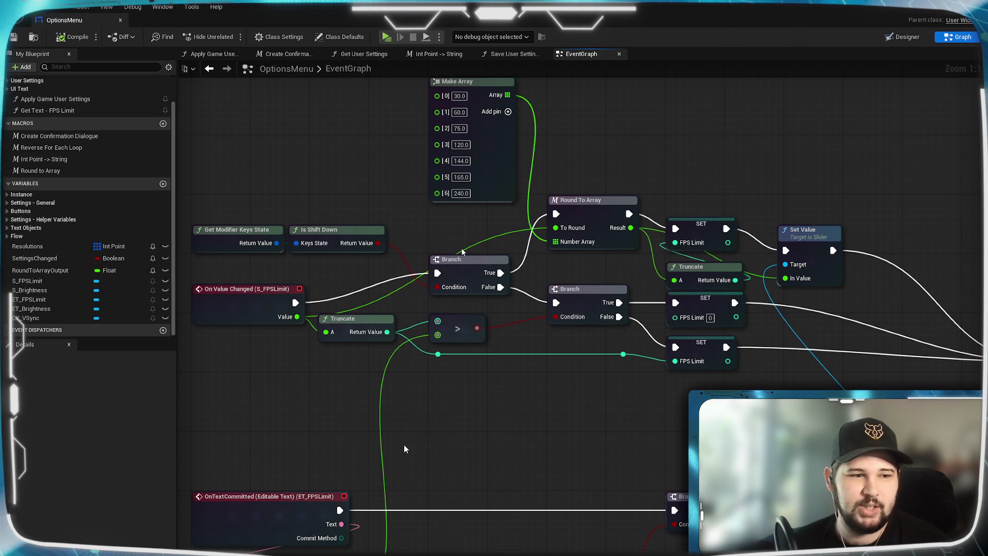
mouse_move(267, 389)
left_mouse_down()
mouse_move(363, 344)
mouse_move(356, 383)
left_mouse_up()
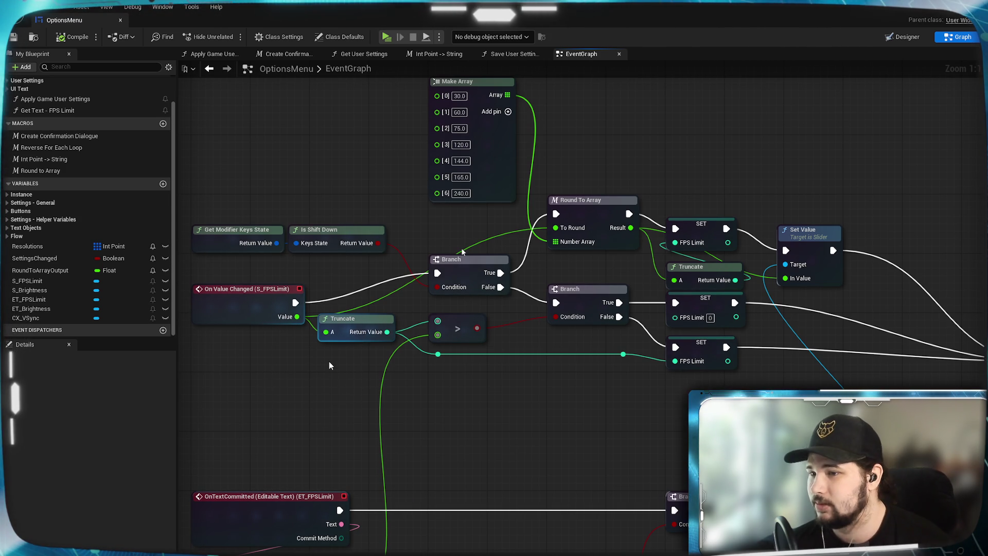
mouse_move(328, 361)
left_mouse_down()
mouse_move(396, 341)
mouse_move(393, 318)
mouse_move(408, 373)
mouse_move(384, 332)
left_mouse_up()
left_click_drag(408, 297, 408, 364)
mouse_move(330, 348)
left_mouse_down()
mouse_move(423, 317)
mouse_move(408, 250)
mouse_move(440, 165)
mouse_move(420, 414)
left_mouse_up()
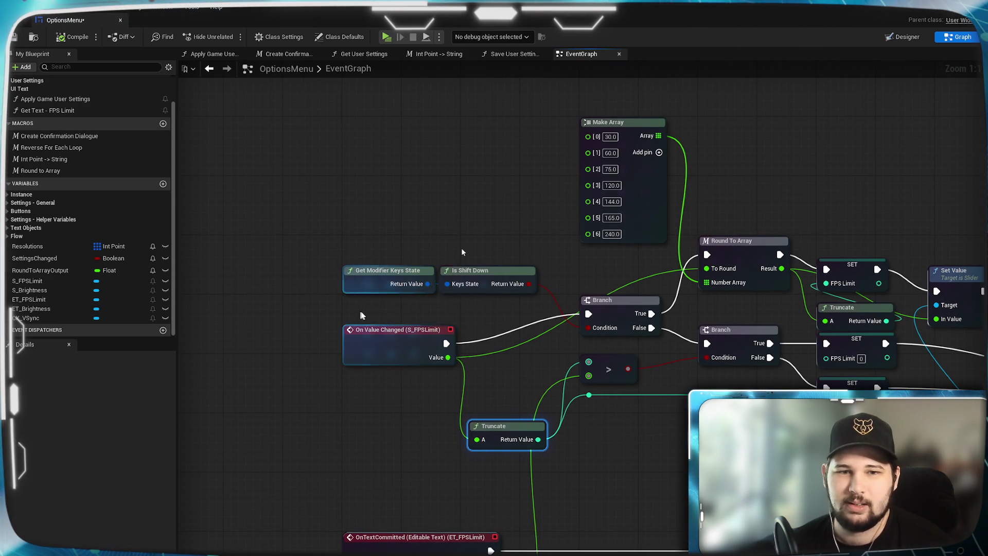
left_click_drag(408, 331, 409, 301)
left_click(404, 238)
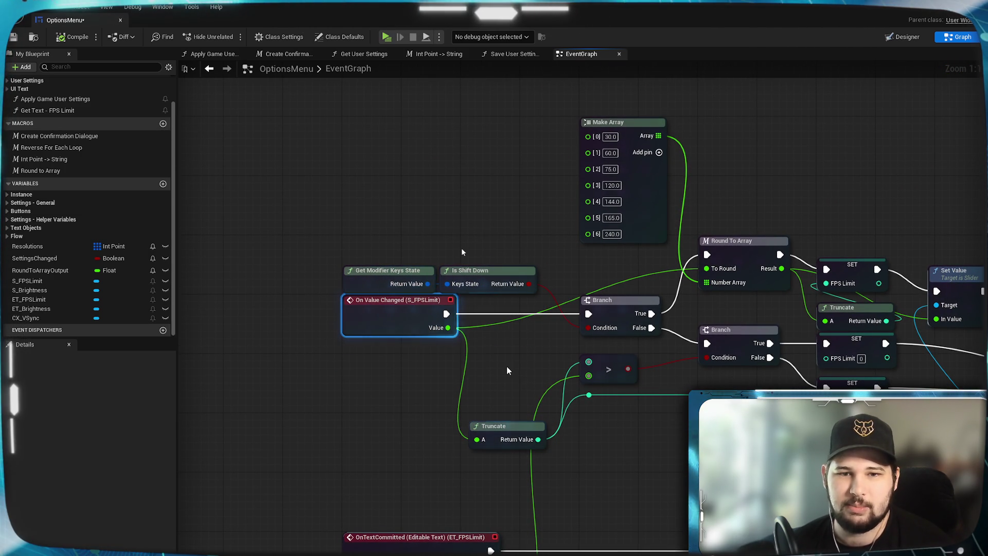
mouse_move(404, 234)
left_mouse_down()
mouse_move(474, 275)
mouse_move(495, 352)
mouse_move(538, 310)
left_mouse_up()
left_click(478, 236)
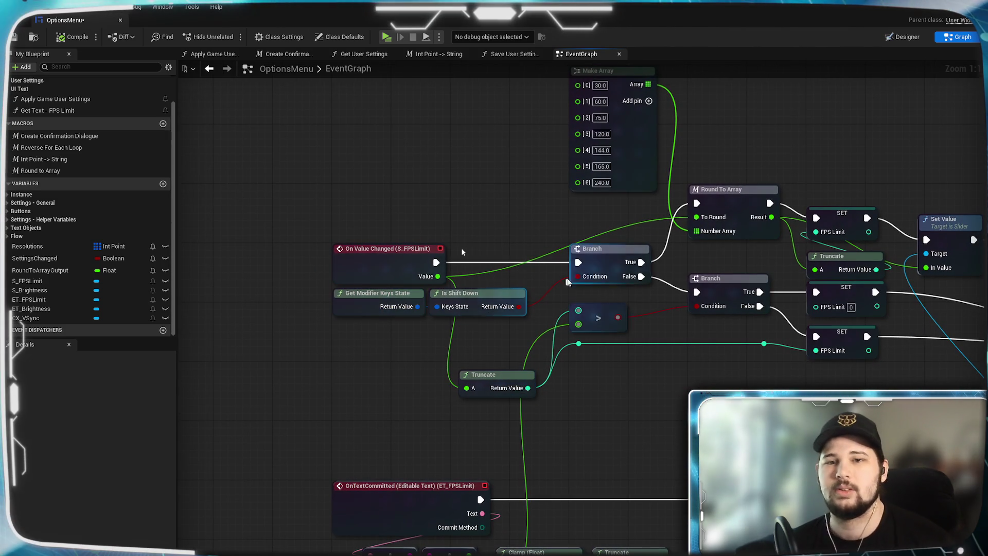
- Nudge the first Branch into line, review the graph, and save the blueprint with Ctrl+S
left_click(610, 253)
left_click_drag(605, 251, 605, 254)
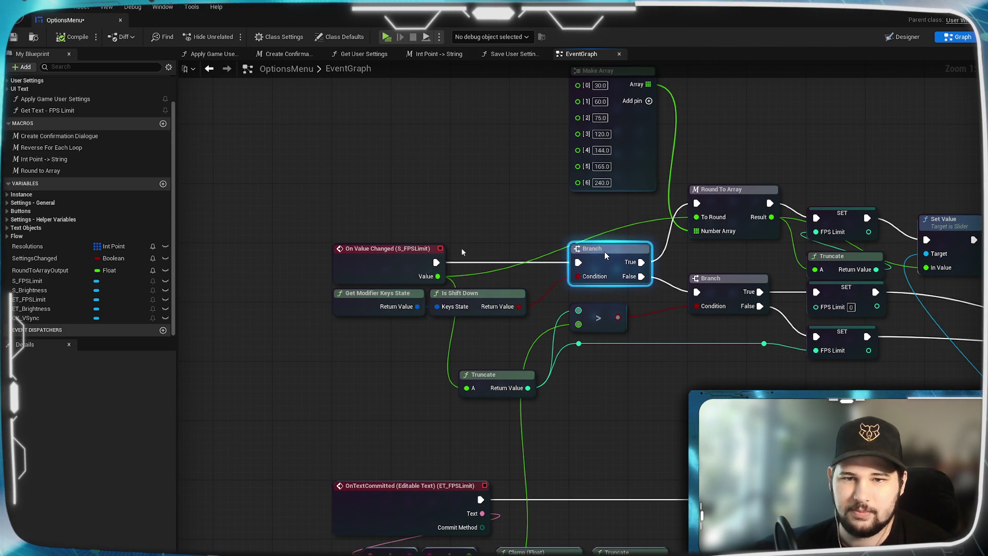
left_click(548, 211)
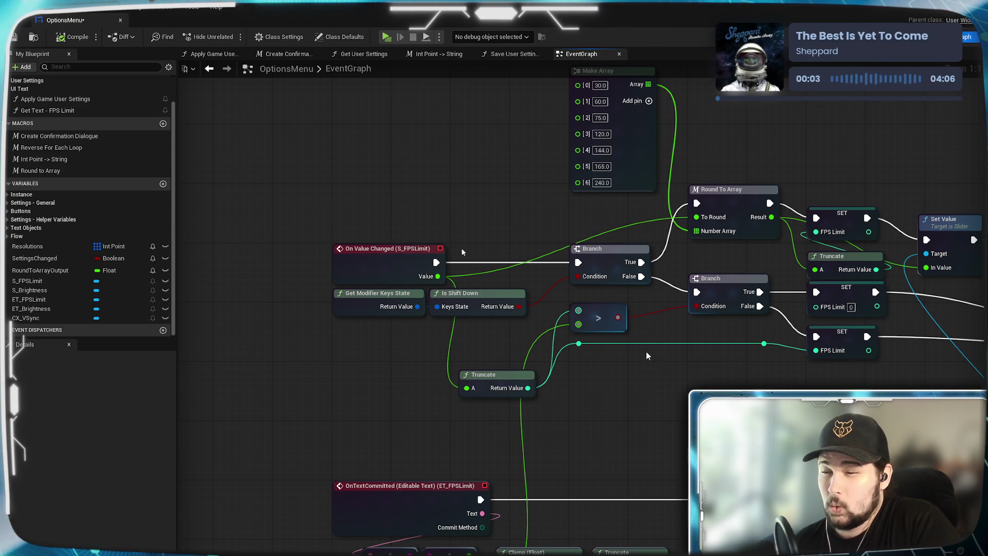
mouse_move(462, 252)
left_mouse_down()
mouse_move(580, 460)
mouse_move(536, 326)
left_mouse_up()
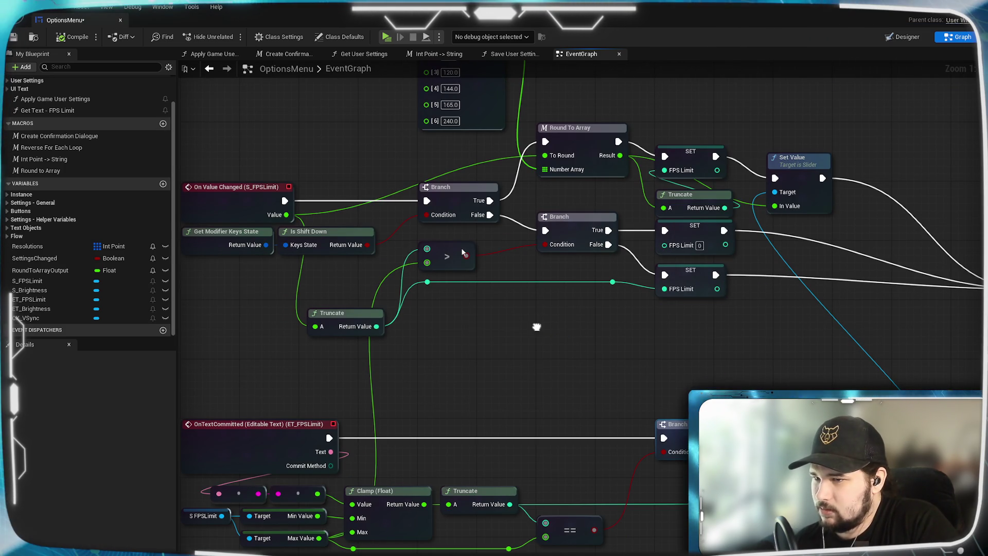
mouse_move(536, 327)
left_mouse_down()
mouse_move(731, 396)
mouse_move(704, 390)
left_mouse_up()
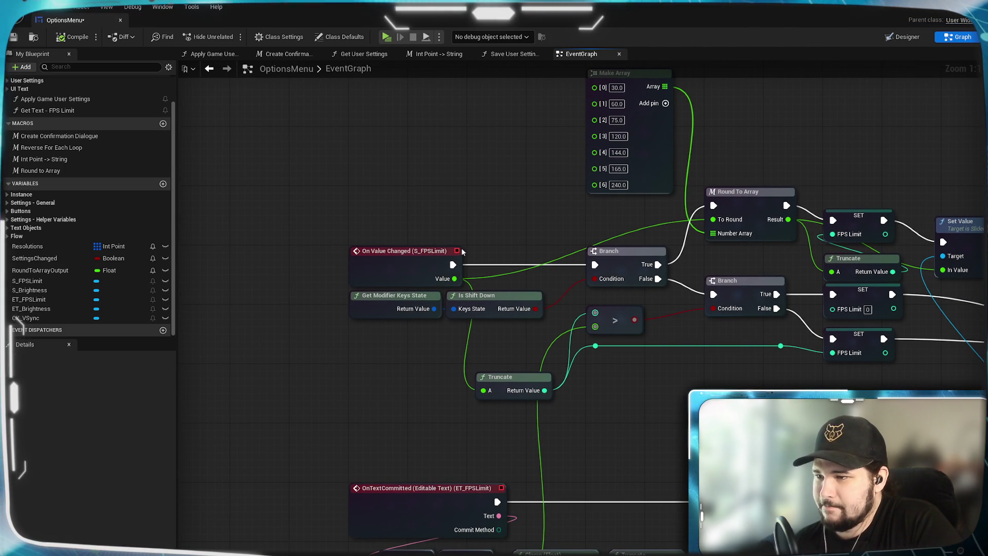
left_click_drag(872, 407, 549, 391)
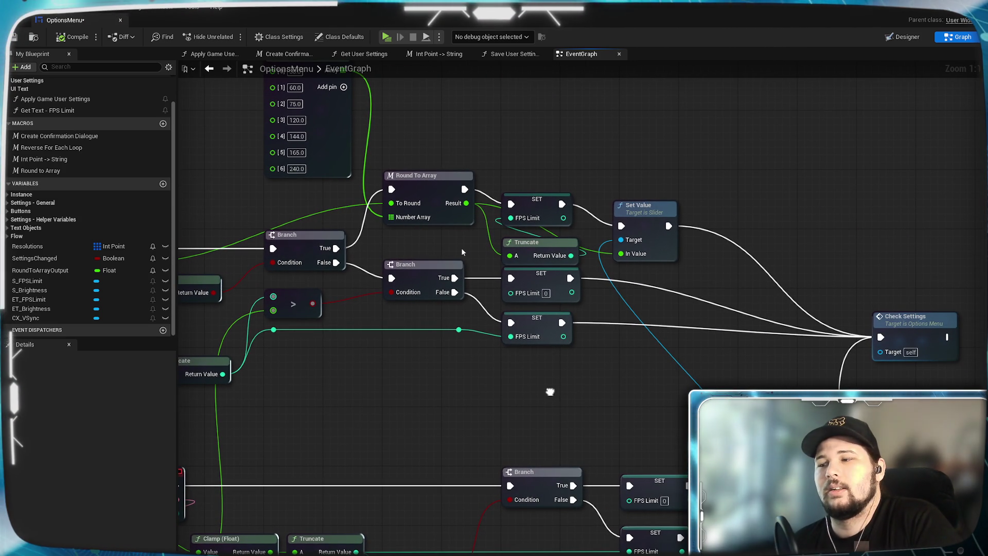
mouse_move(550, 391)
left_mouse_down()
mouse_move(535, 383)
mouse_move(650, 388)
left_mouse_up()
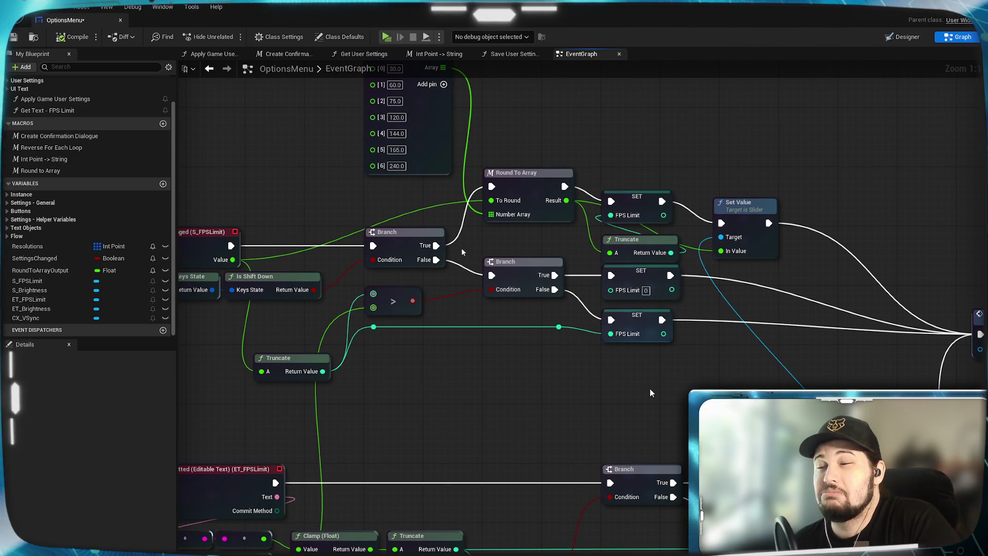
mouse_move(650, 393)
left_mouse_down()
mouse_move(657, 177)
mouse_move(655, 392)
mouse_move(643, 455)
mouse_move(607, 435)
left_mouse_up()
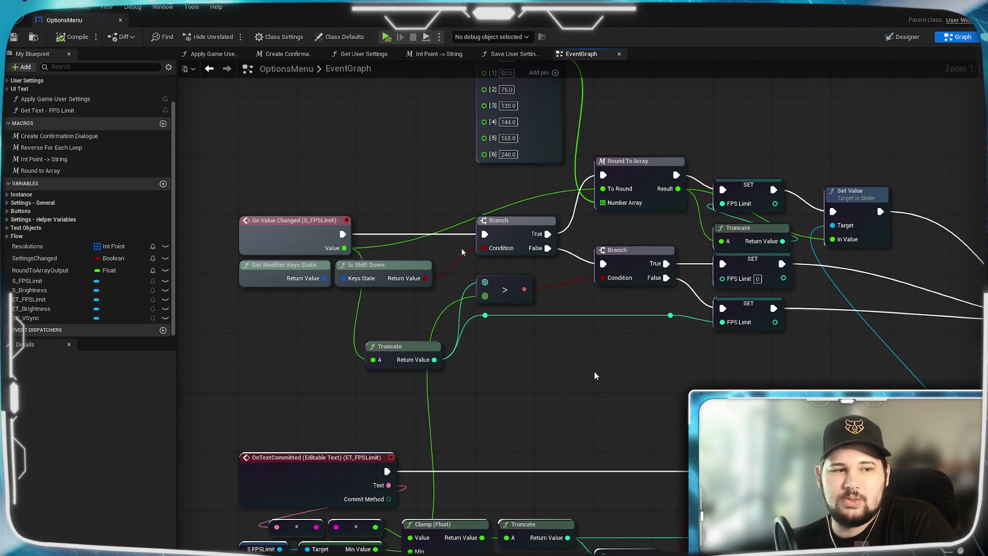
key("ctrl+s")
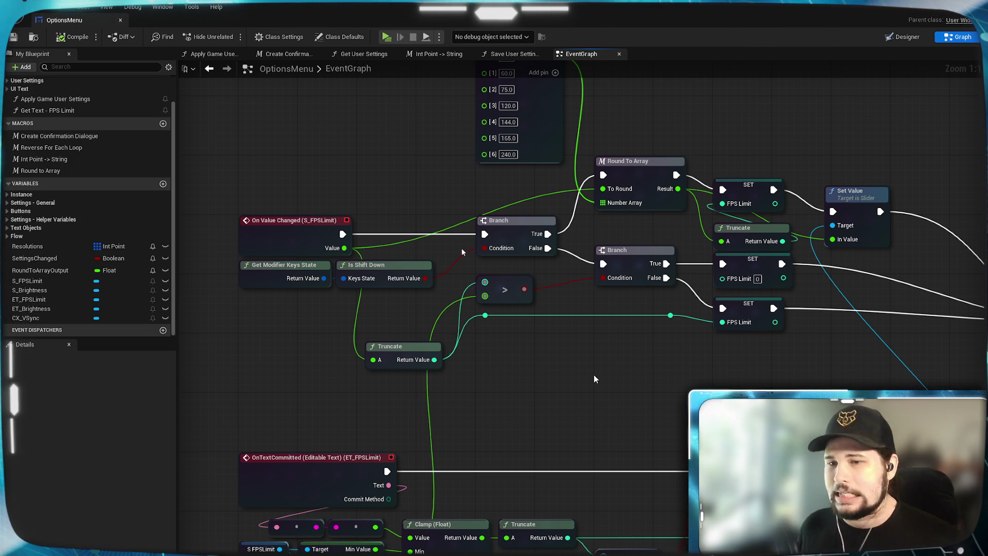
left_click(411, 353)
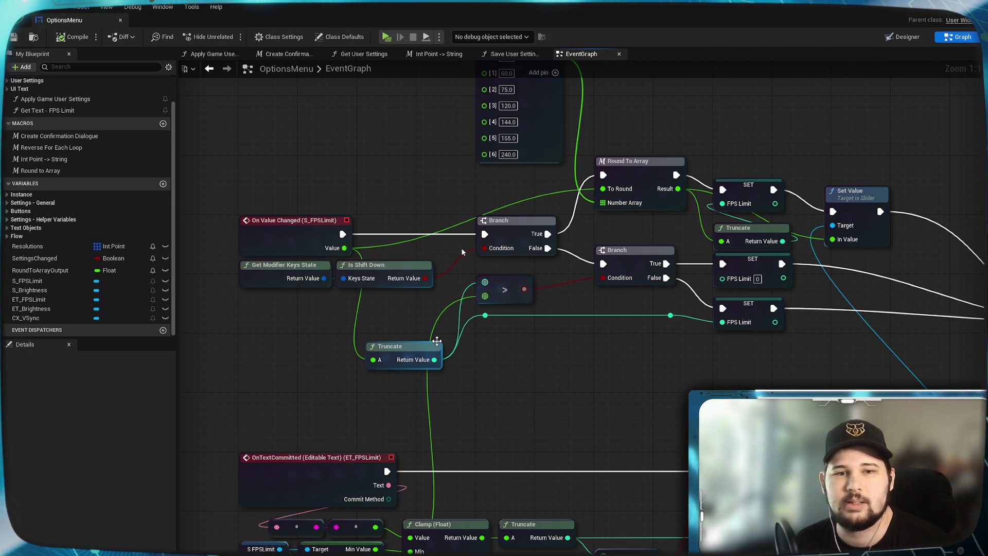
- Position the slider's Truncate node up beside Is Shift Down
left_click(494, 369)
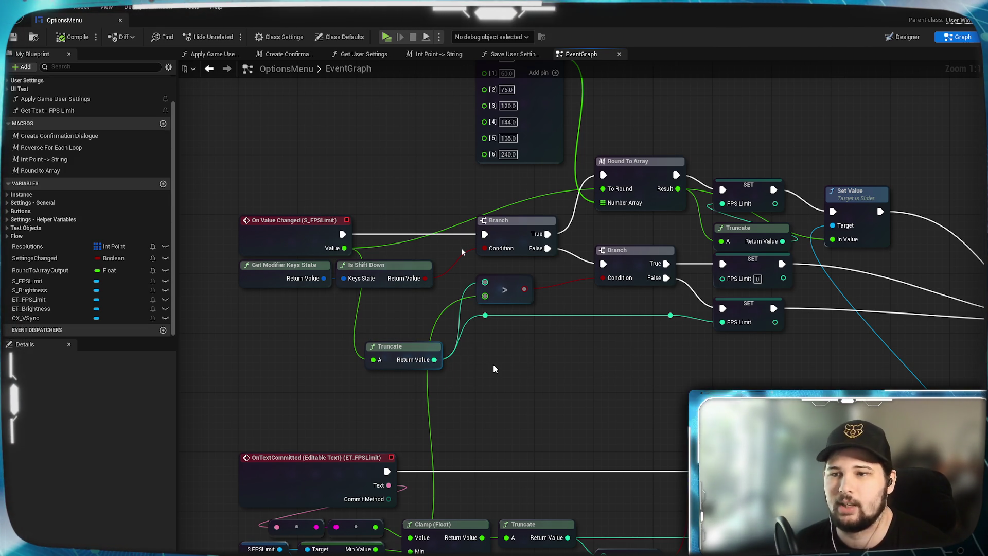
mouse_move(429, 349)
left_mouse_down()
mouse_move(424, 309)
mouse_move(415, 304)
left_mouse_up()
left_click(506, 340)
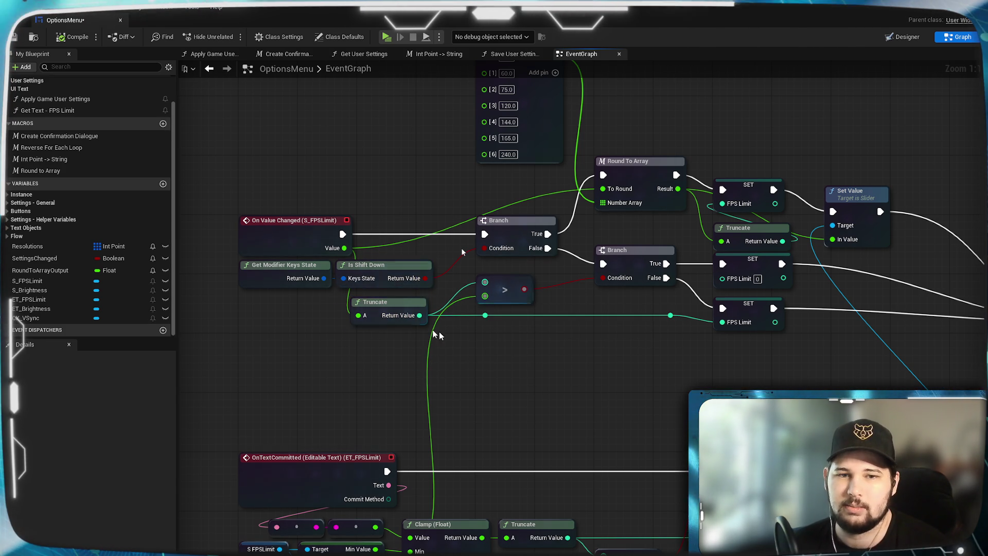
left_click(394, 305)
left_click_drag(394, 305, 397, 309)
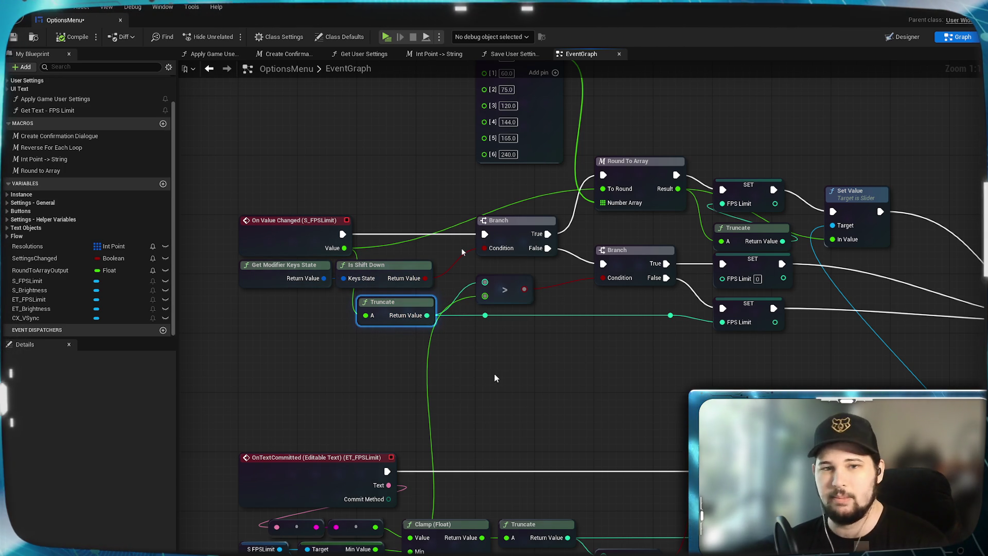
left_click(466, 361)
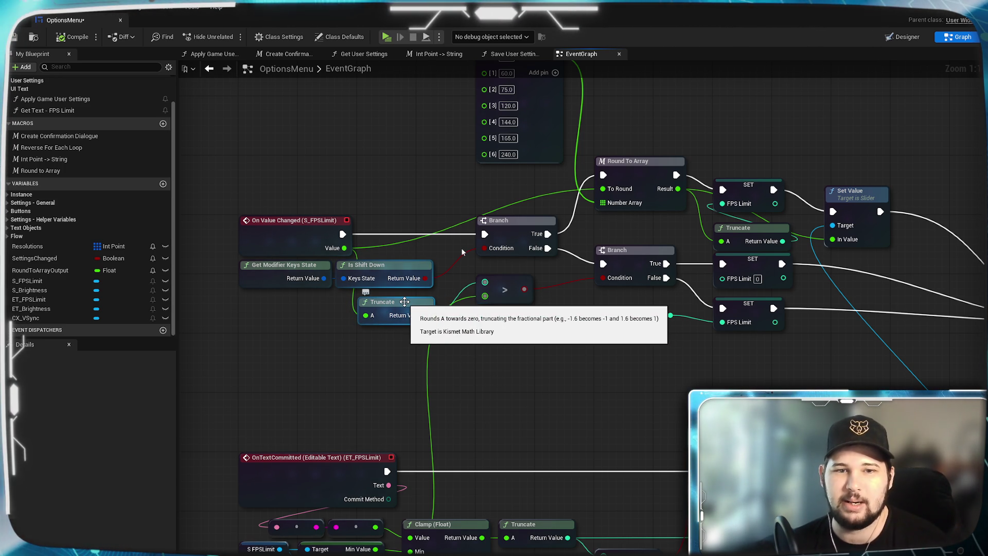
left_click_drag(406, 302, 420, 302)
left_click(503, 374)
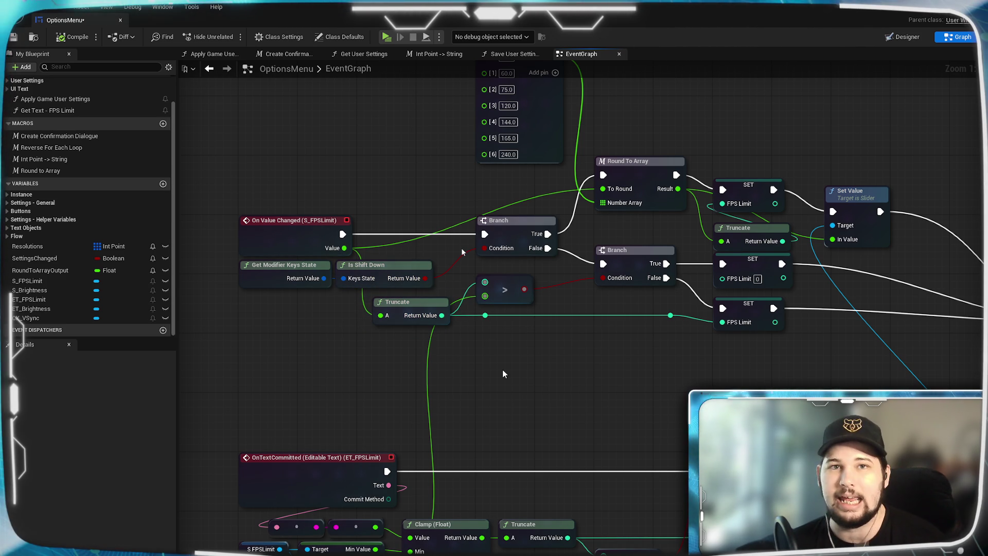
mouse_move(504, 374)
left_mouse_down()
mouse_move(481, 381)
mouse_move(587, 385)
mouse_move(591, 358)
mouse_move(593, 366)
left_mouse_up()
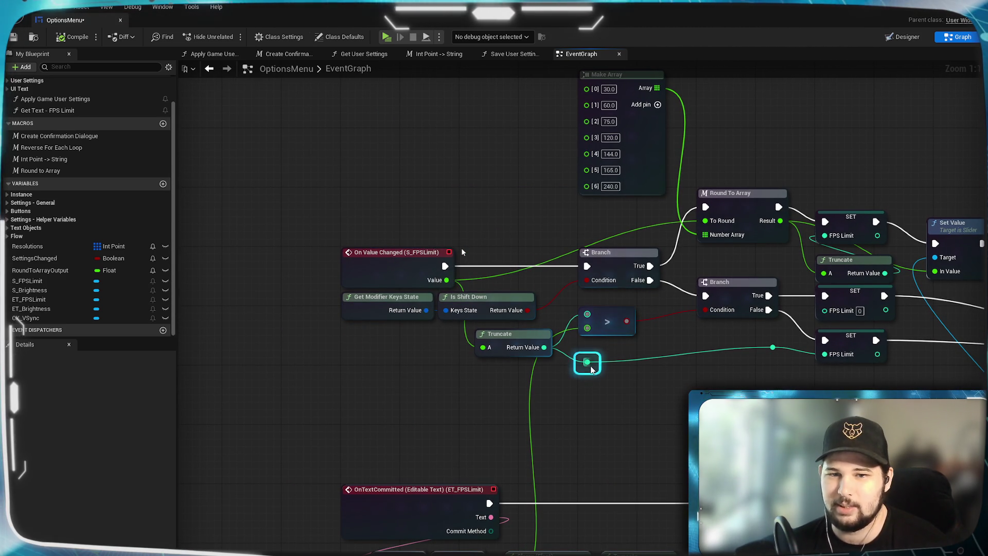
- Lower both reroute points to straighten the teal wire, keeping Truncate in place
left_click_drag(777, 352, 778, 367)
left_click(462, 252)
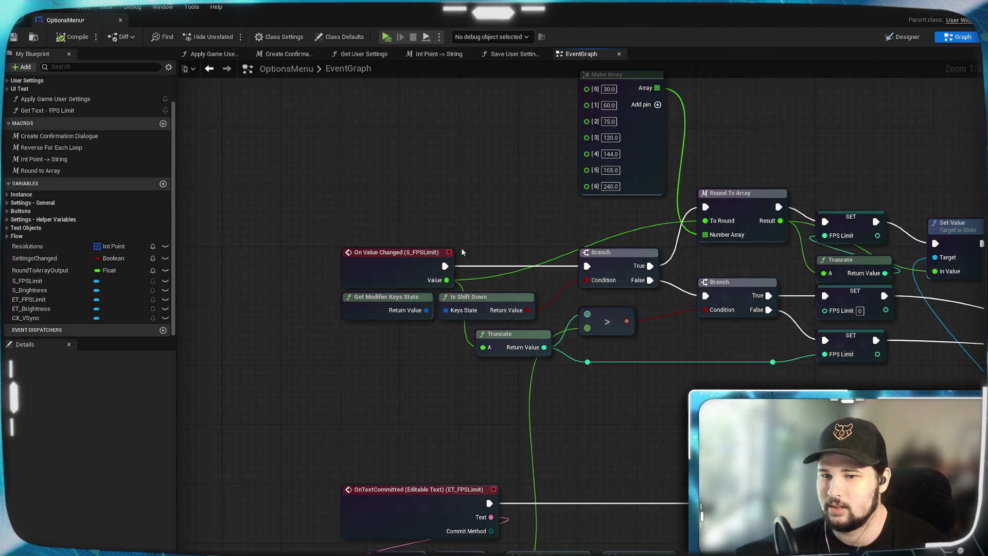
left_click_drag(462, 252, 450, 240)
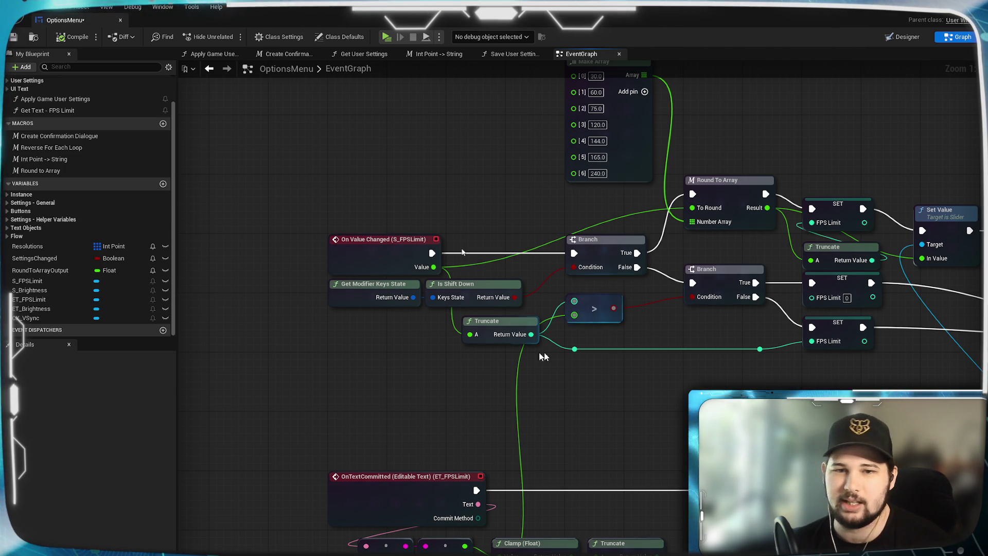
left_click_drag(519, 326, 495, 323)
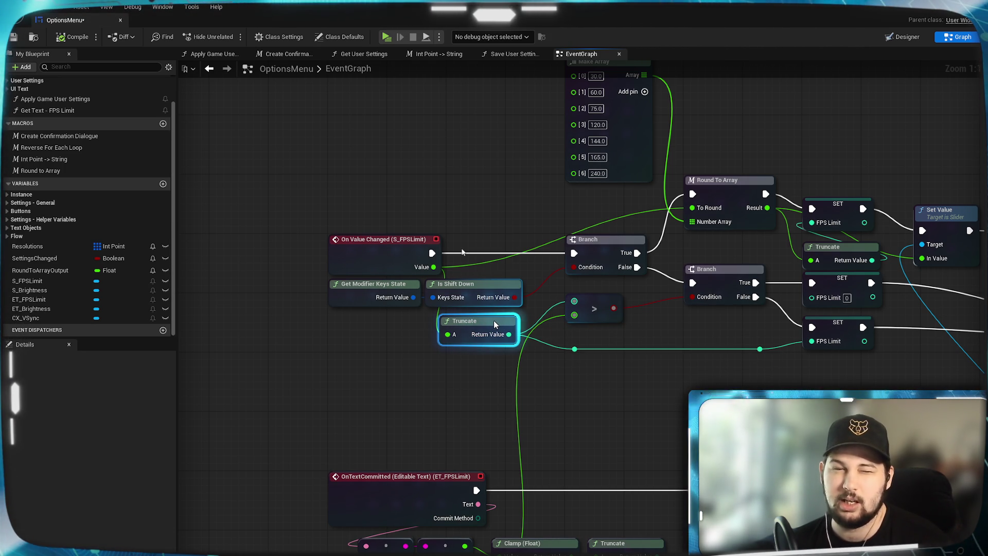
left_click_drag(494, 323, 517, 325)
left_click(567, 382)
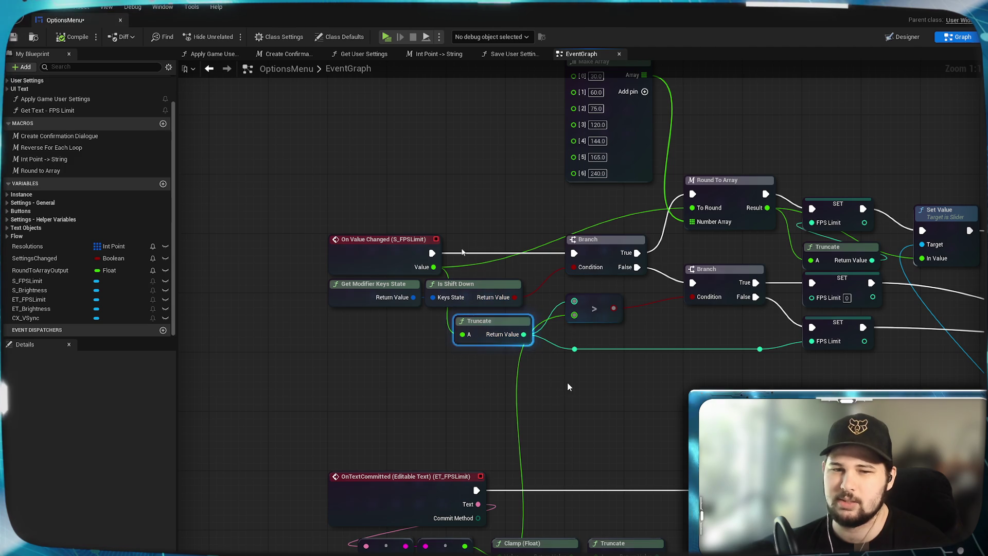
left_click_drag(632, 345, 587, 428)
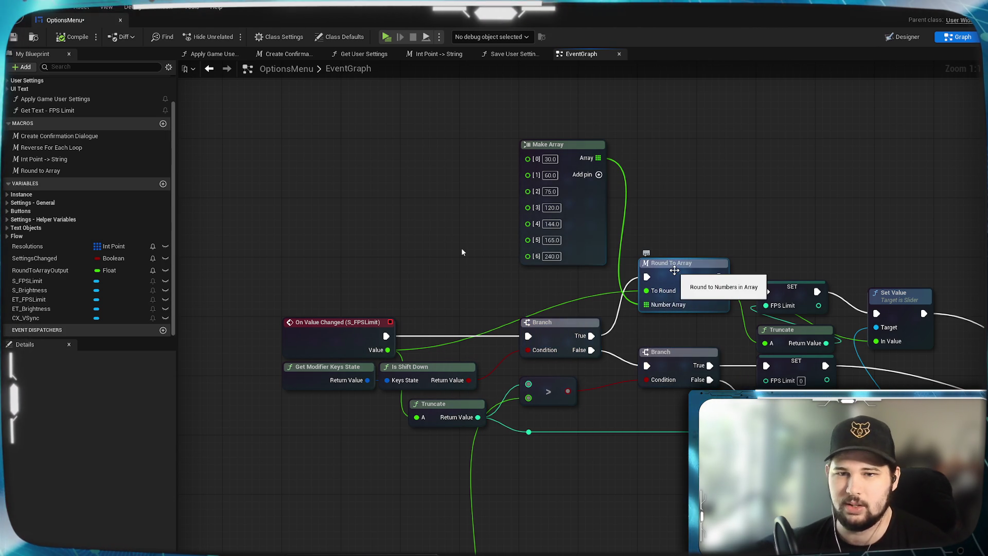
- Move Make Array above the slider event and level its Array wire with a reroute point
mouse_move(674, 270)
left_mouse_down()
mouse_move(676, 298)
mouse_move(679, 272)
left_mouse_up()
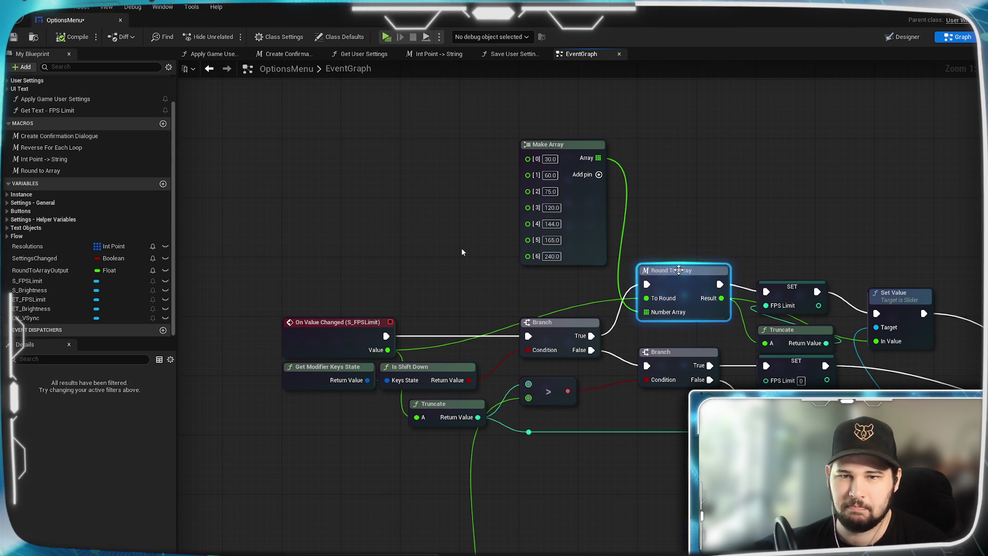
mouse_move(547, 145)
left_mouse_down()
mouse_move(544, 183)
mouse_move(339, 177)
mouse_move(331, 191)
left_mouse_up()
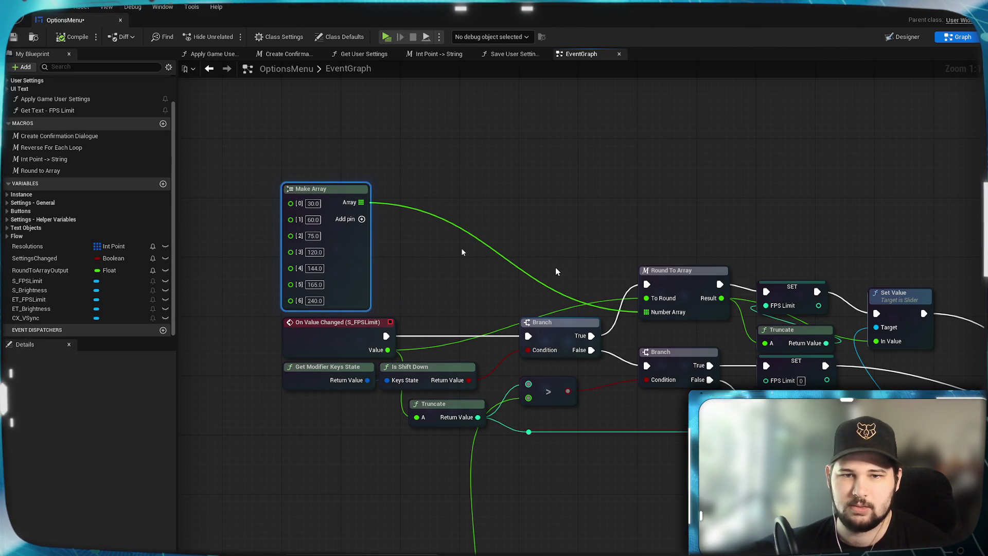
double_click(544, 289)
mouse_move(550, 288)
left_mouse_down()
mouse_move(558, 220)
mouse_move(571, 206)
mouse_move(599, 213)
left_mouse_up()
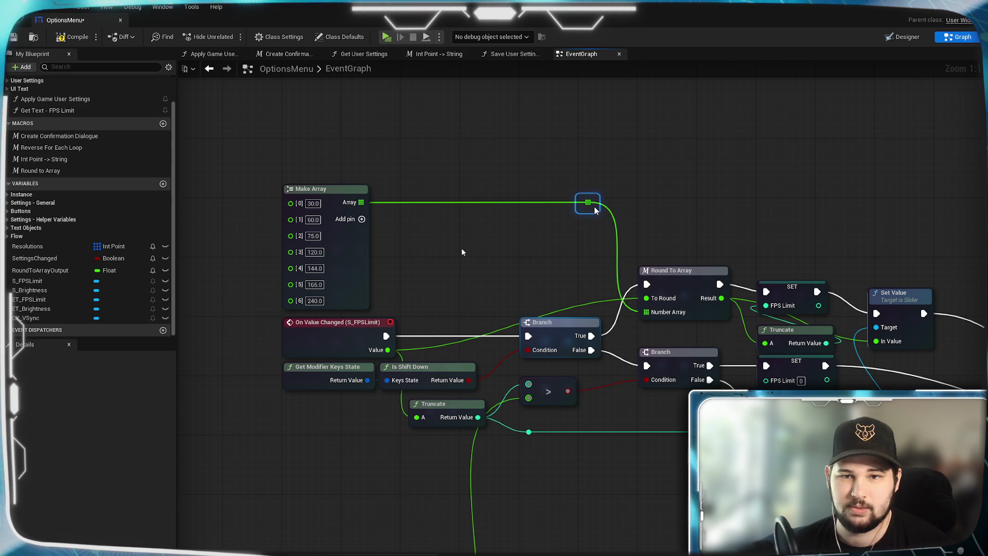
left_click(740, 196)
- Add a reroute point on the slider Value wire and level it into Round To Array
double_click(433, 343)
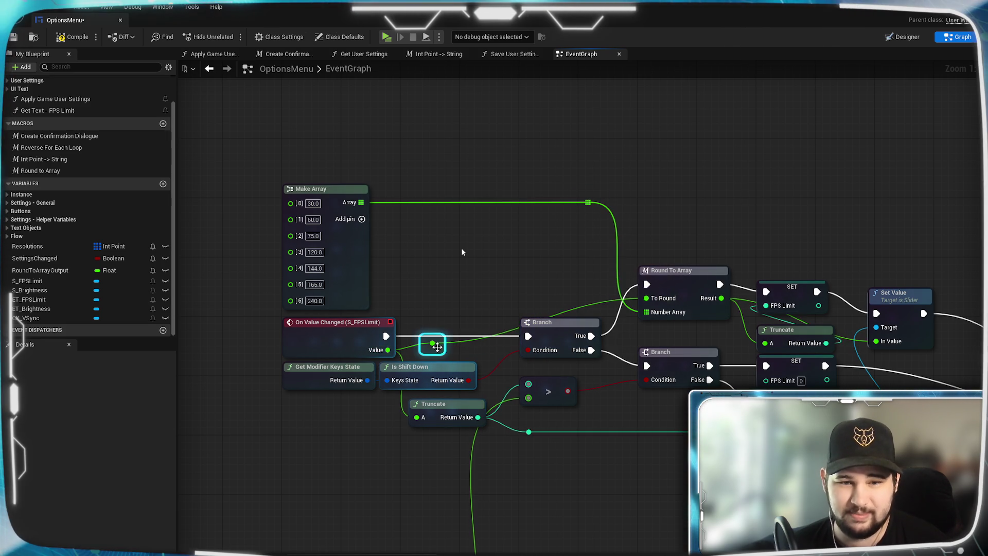
mouse_move(437, 347)
left_mouse_down()
mouse_move(427, 297)
mouse_move(429, 307)
left_mouse_up()
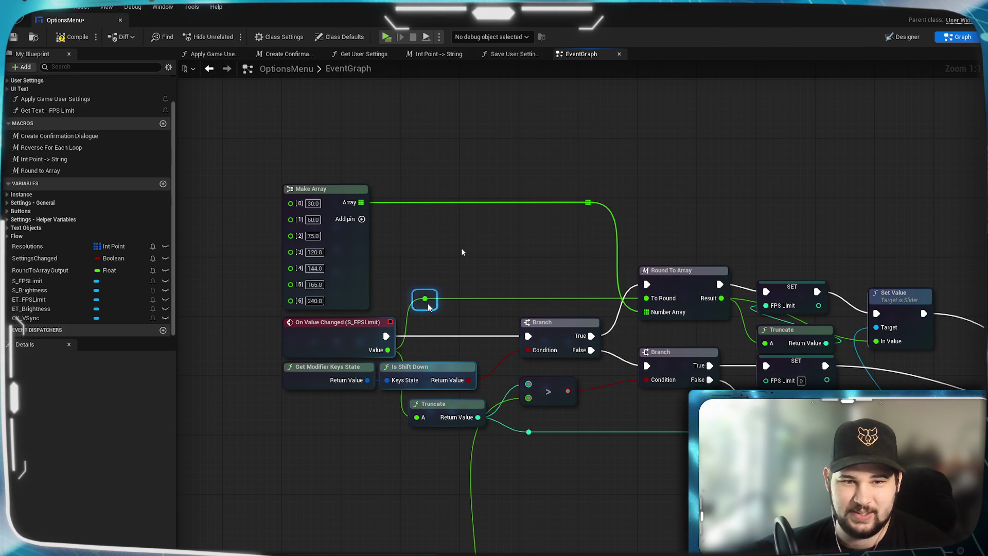
left_click_drag(428, 307, 536, 304)
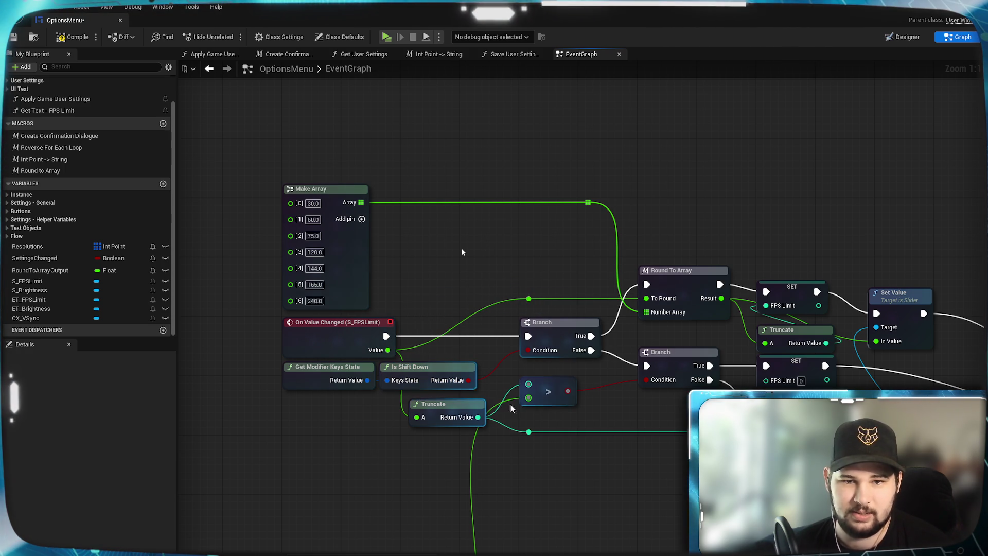
mouse_move(524, 476)
left_mouse_down()
mouse_move(663, 459)
mouse_move(604, 390)
left_mouse_up()
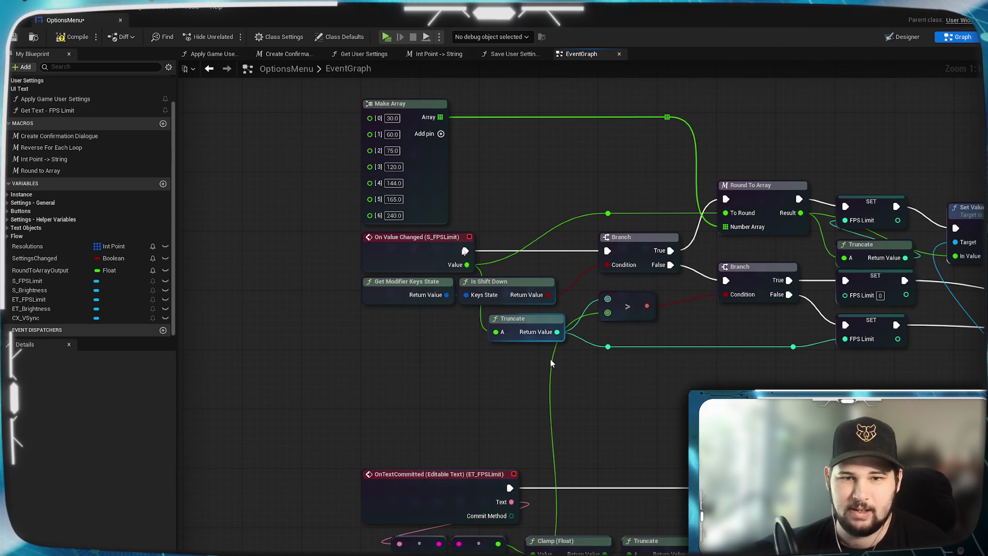
left_click_drag(704, 218, 538, 307)
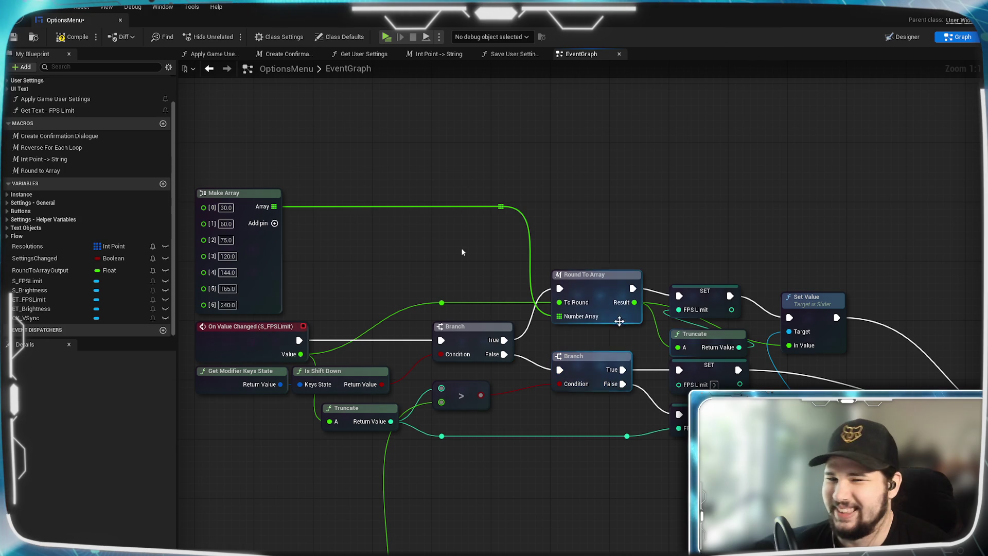